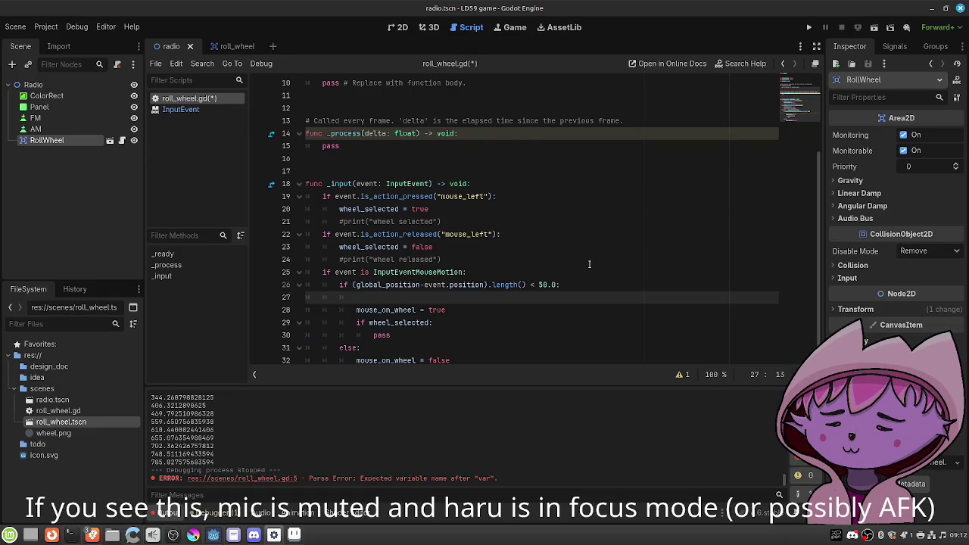
Declare 'var current_angle = 0.0' below the wheel_selected variable and save.
scroll(588, 265, up, 3)
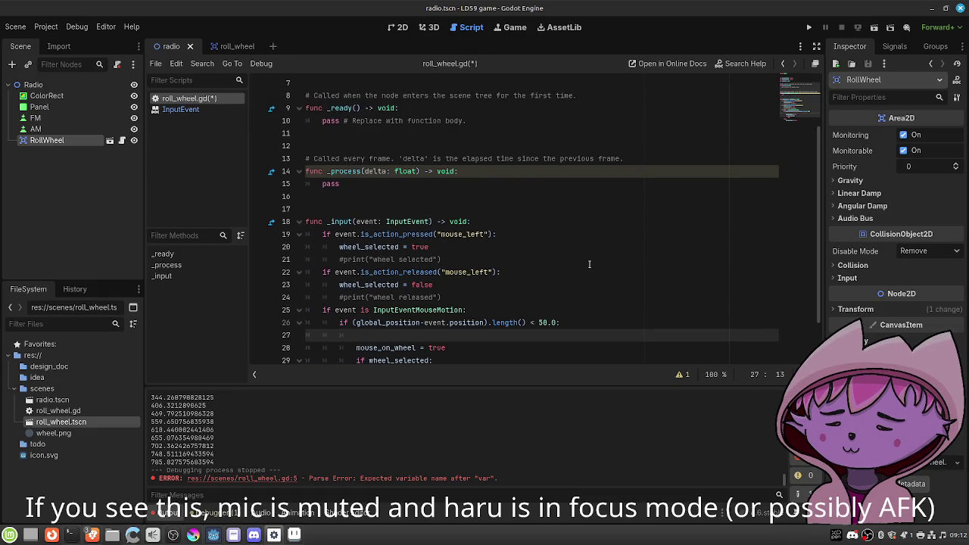
click(506, 125)
key(Down)
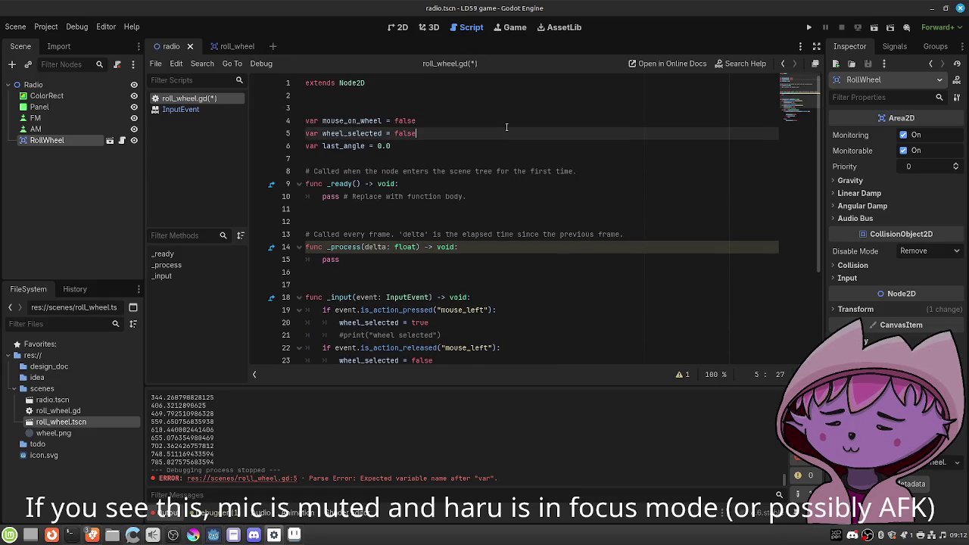
key(Return)
text(var curre)
text(nt_angle)
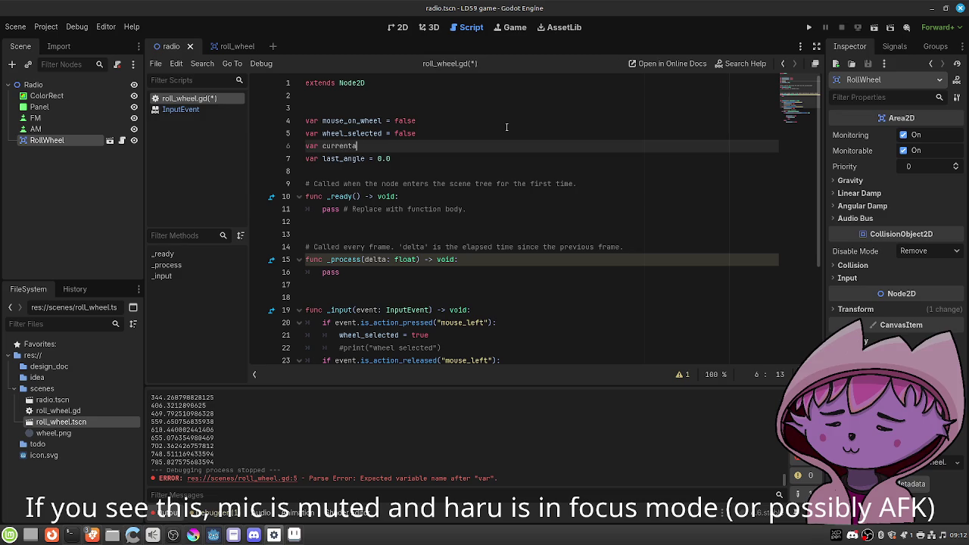
text( = 0.0)
key(ctrl+s)
Start a current_angle assignment line in _input above mouse_on_wheel.
scroll(502, 197, down, 4)
click(498, 286)
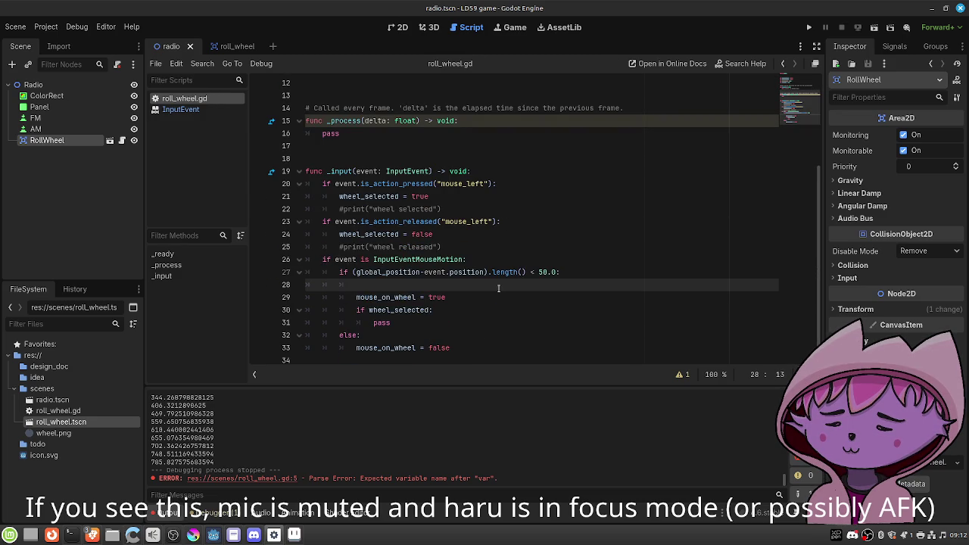
key(Return)
key(Up)
key(Return)
text(cu)
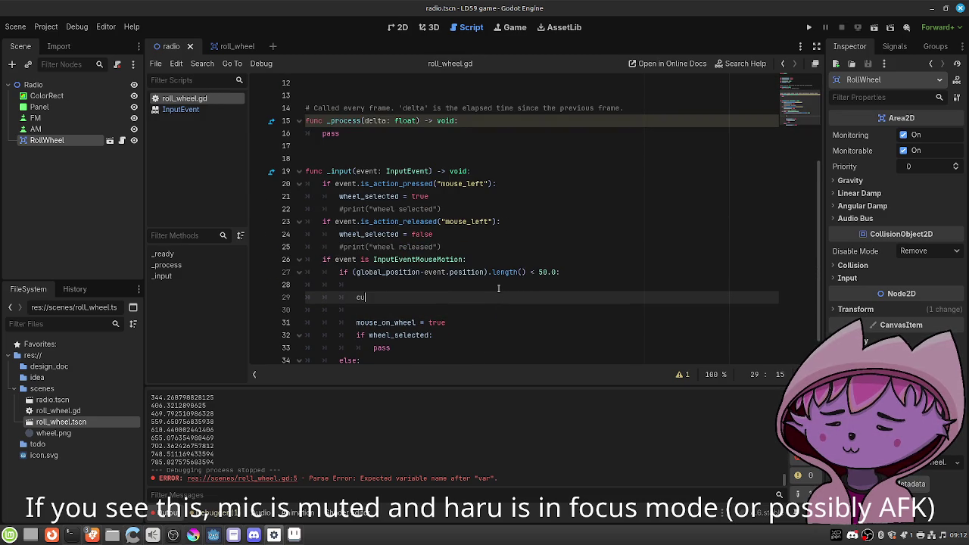
key(Return)
text(= gl)
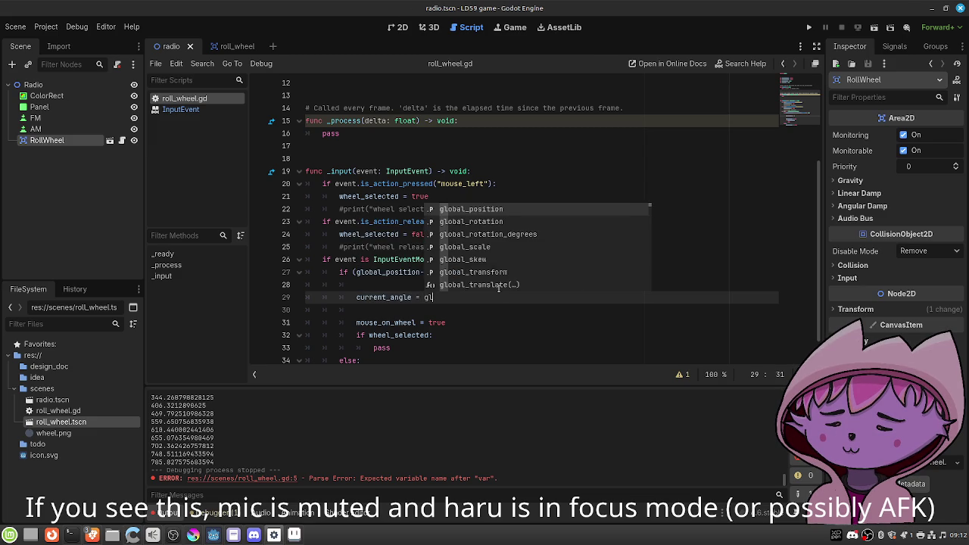
text(o)
key(Escape)
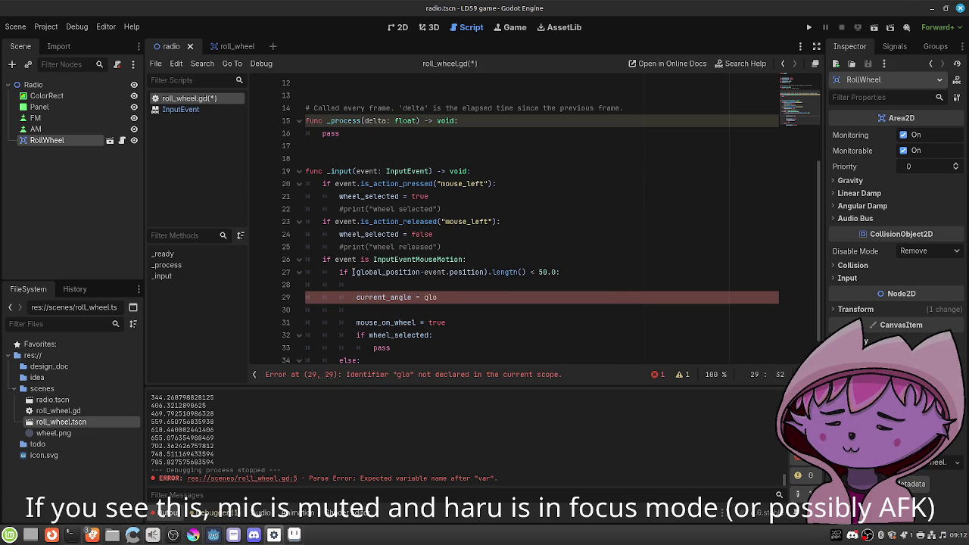
Set current_angle to (global_position-event.position).angle() and save.
drag(353, 272, 493, 272)
key(ctrl+c)
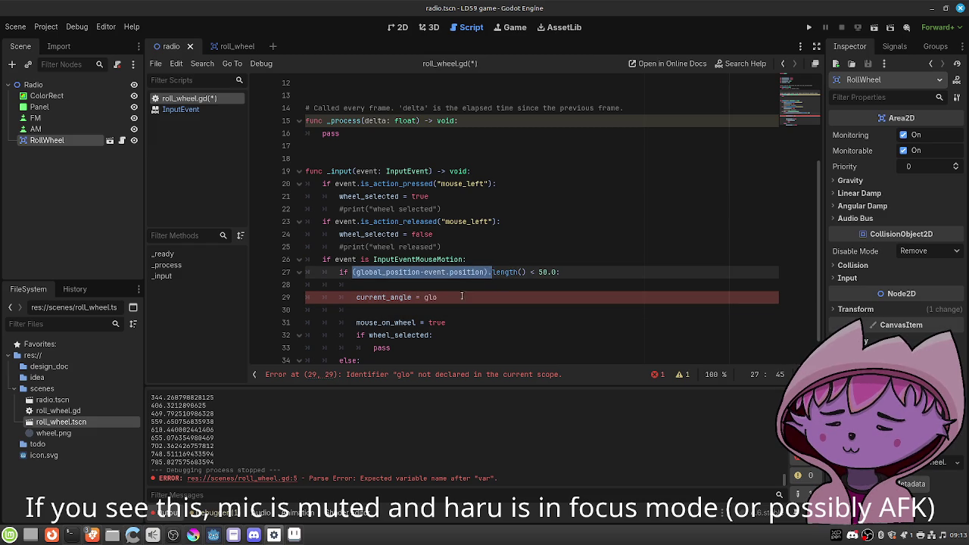
click(455, 297)
key(BackSpace)
key(BackSpace)
key(BackSpace)
key(ctrl+v)
text(.a)
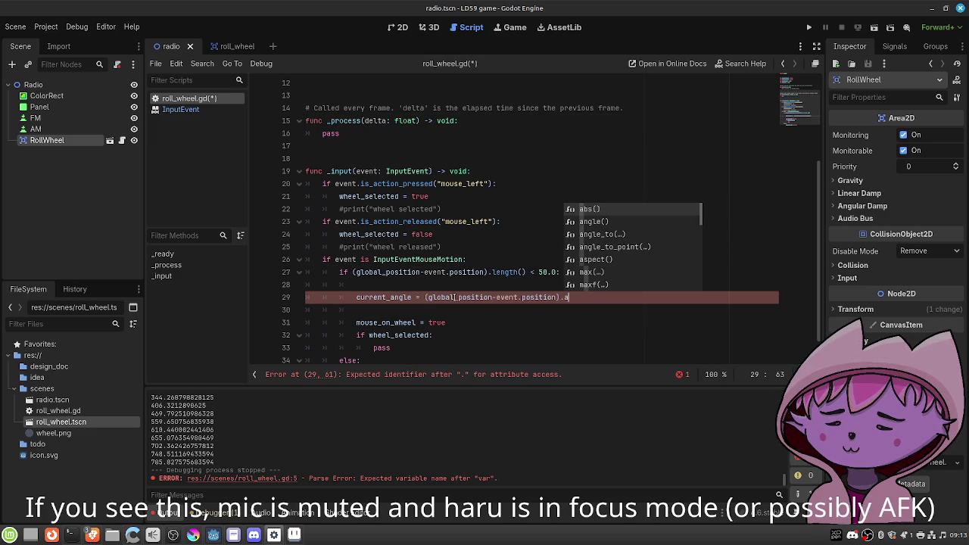
key(Down)
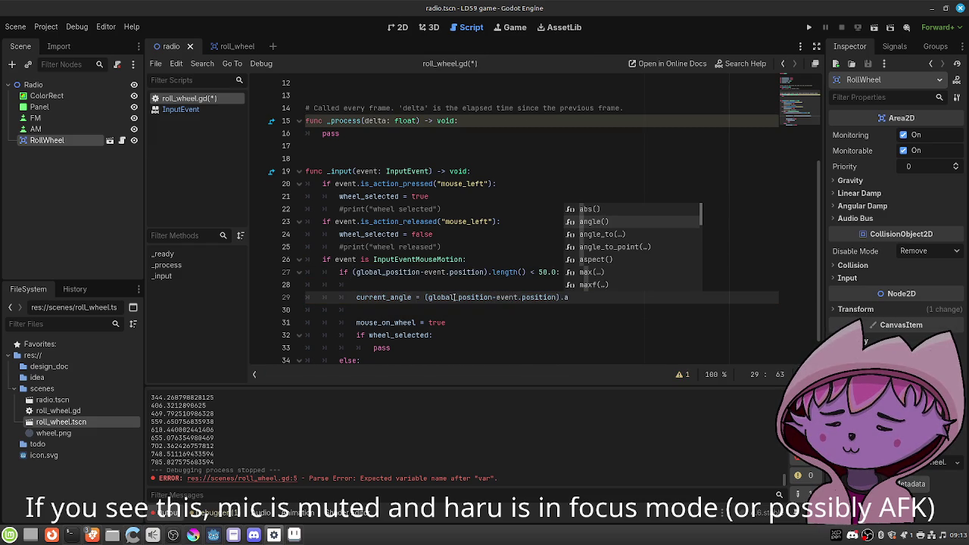
key(Return)
key(ctrl+s)
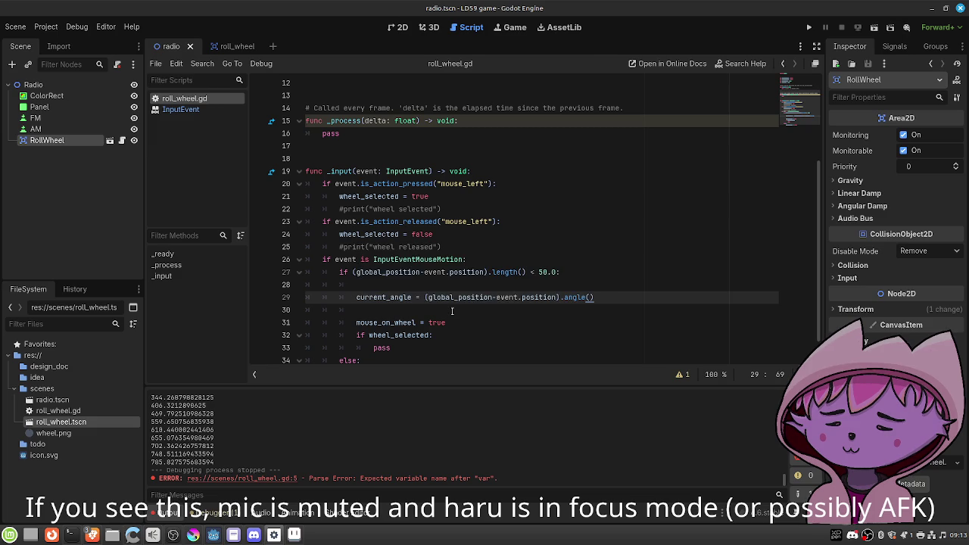
Add print(current_angle) on the next line, save, and launch the scene.
click(451, 313)
text(print(cur)
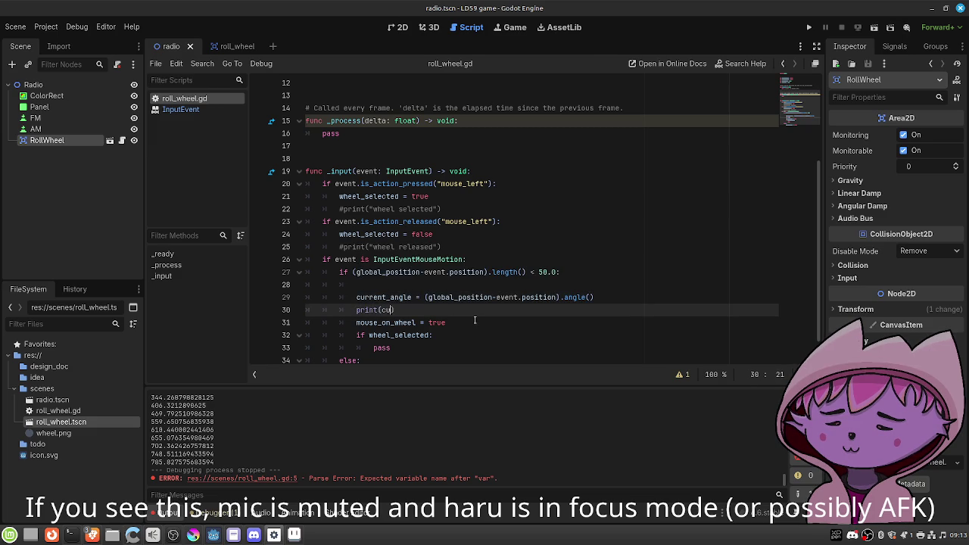
key(Return)
key(ctrl+s)
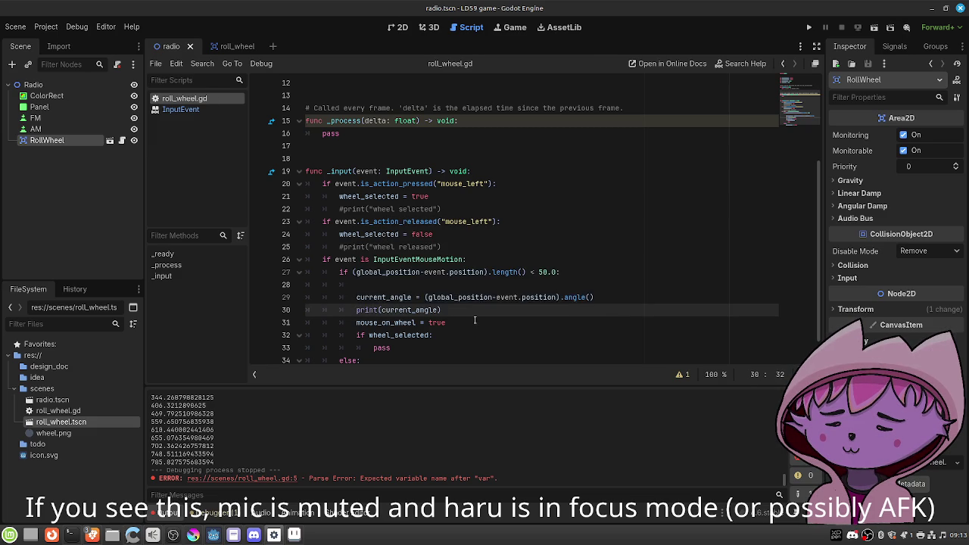
scroll(475, 318, down, 1)
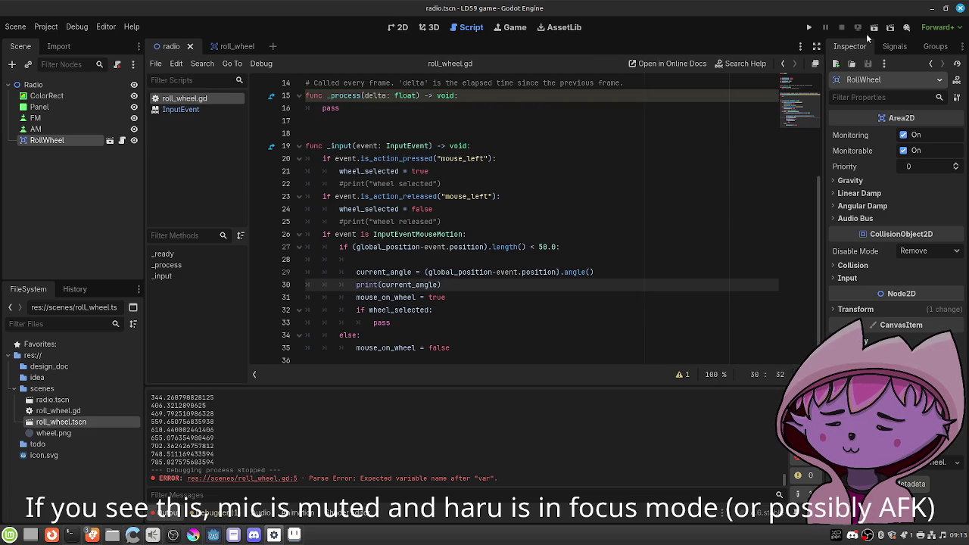
click(873, 28)
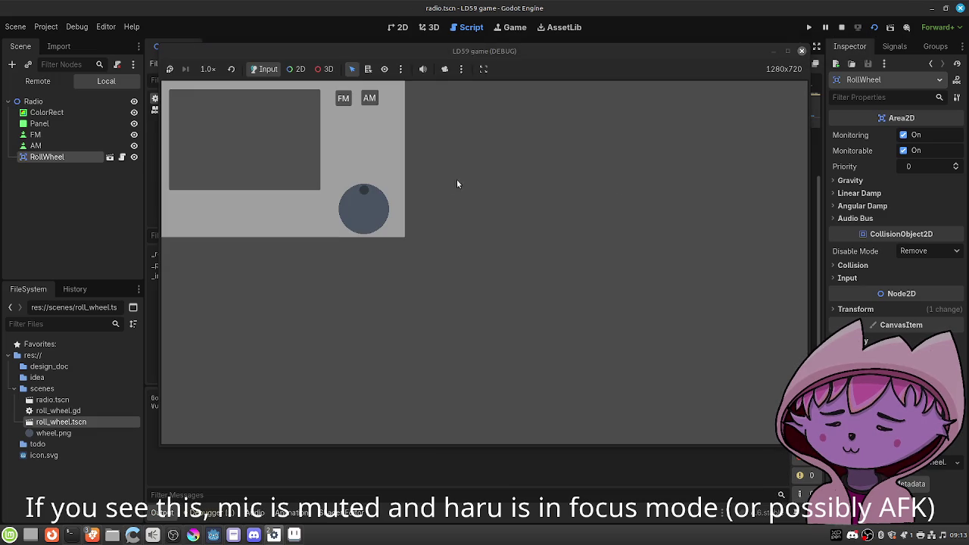
Circle the mouse around the wheel to log angles near -2.0, then stop the game.
mouse_move(361, 194)
mouse_down()
mouse_move(383, 212)
mouse_move(379, 234)
mouse_move(394, 197)
mouse_move(363, 186)
mouse_move(383, 212)
mouse_move(356, 188)
mouse_move(346, 206)
mouse_move(353, 231)
mouse_move(380, 228)
mouse_move(381, 220)
mouse_move(373, 224)
mouse_move(383, 209)
mouse_move(374, 230)
mouse_move(510, 174)
mouse_up()
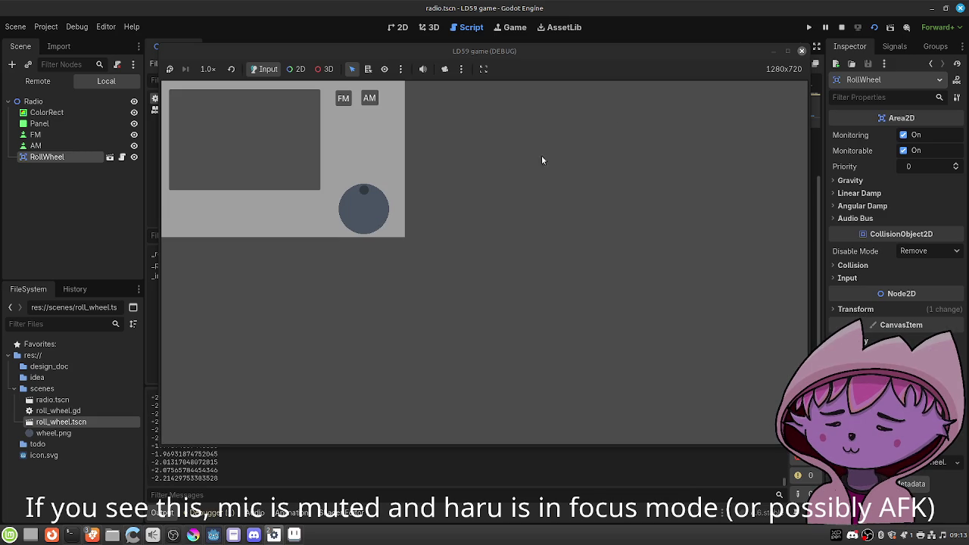
click(801, 52)
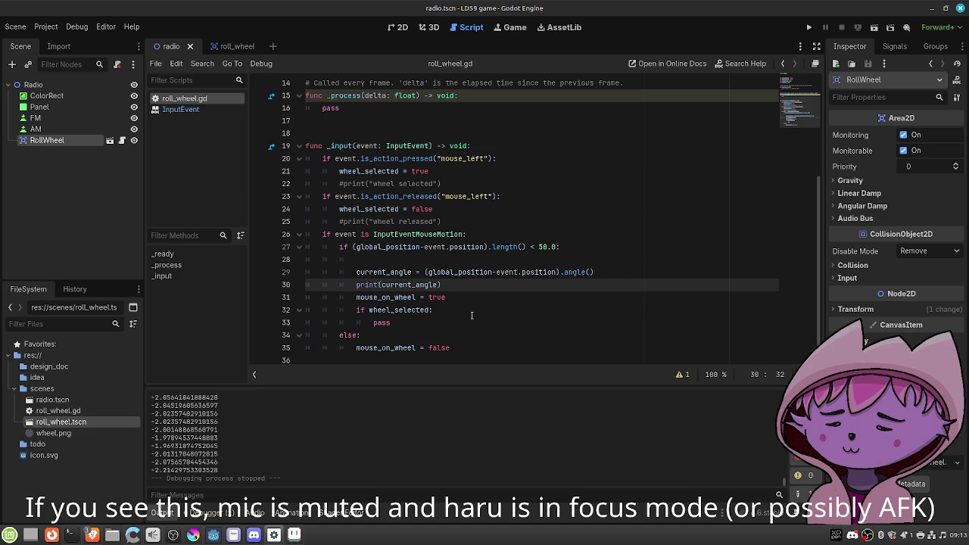
Close the print call and add 'last_angle = current_angle' on the next line.
text())
key(Return)
text(last_angle)
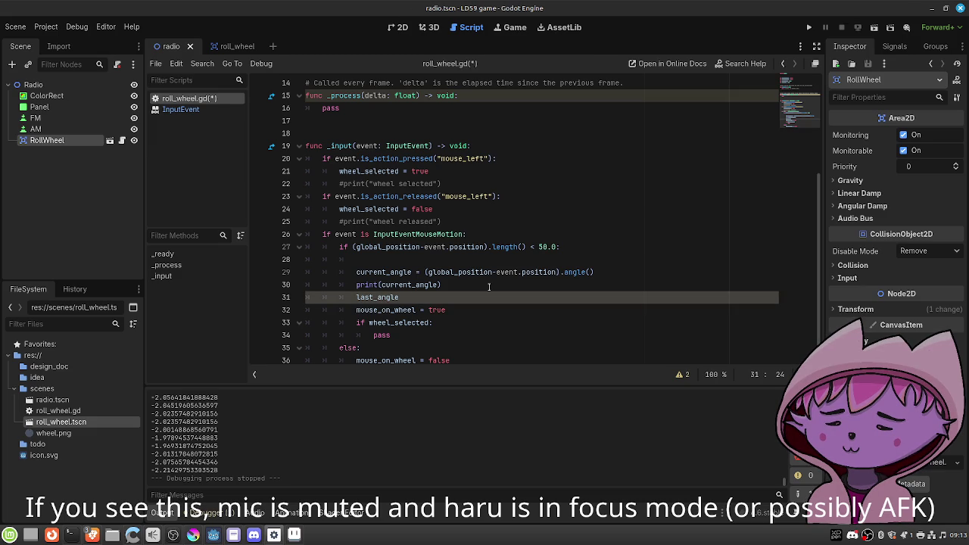
text(= cur)
key(Return)
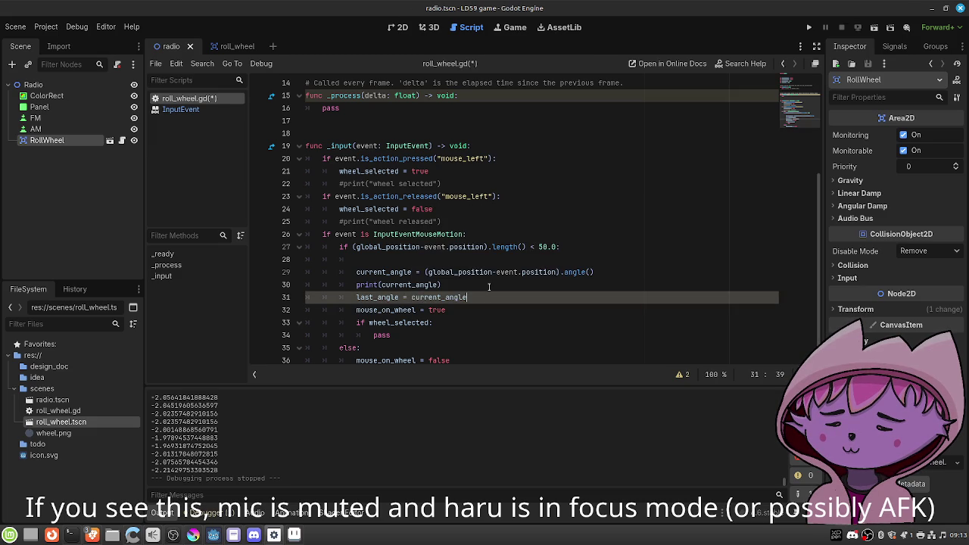
Change the print to print(current_angle-last_angle), save, and rerun the scene.
click(489, 286)
key(Left)
text(-la)
key(Return)
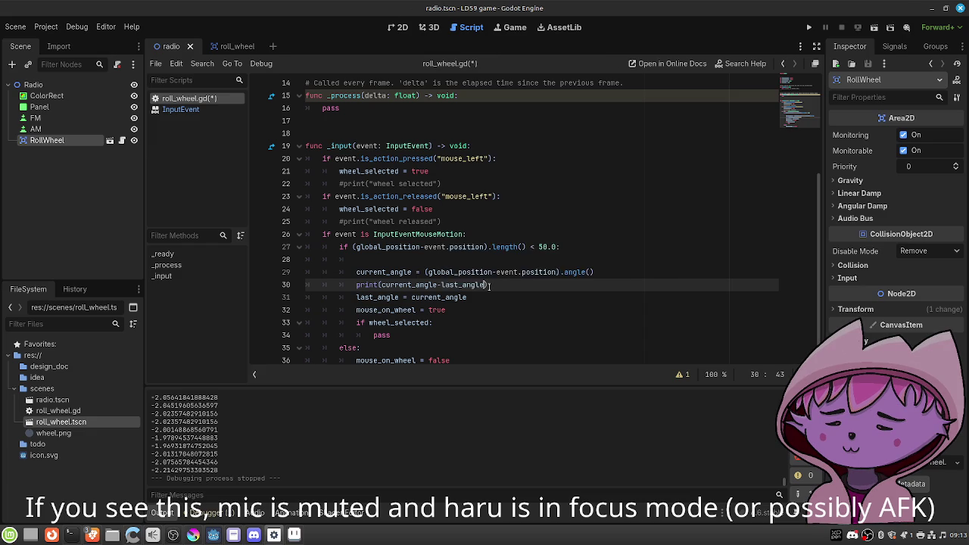
key(ctrl+s)
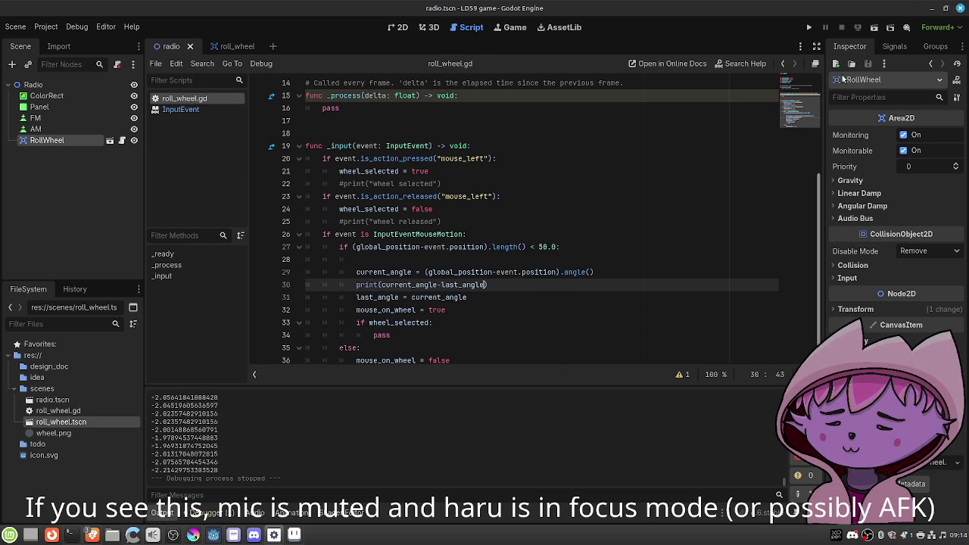
click(875, 30)
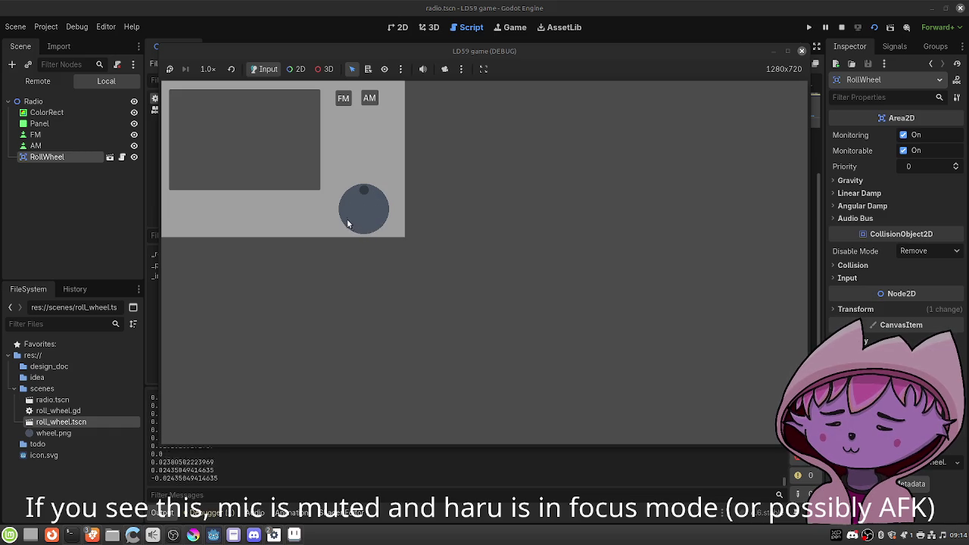
Stop the game after seeing angle deltas between about -0.33 and 0.09 logged.
click(801, 53)
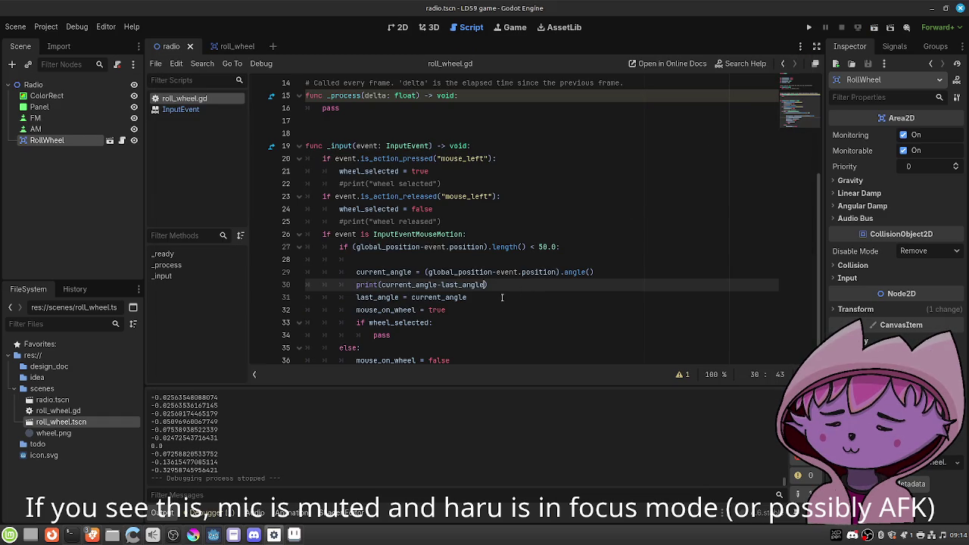
Add a '$Sprite2D.rotation +=' line below last_angle in roll_wheel.gd.
click(502, 297)
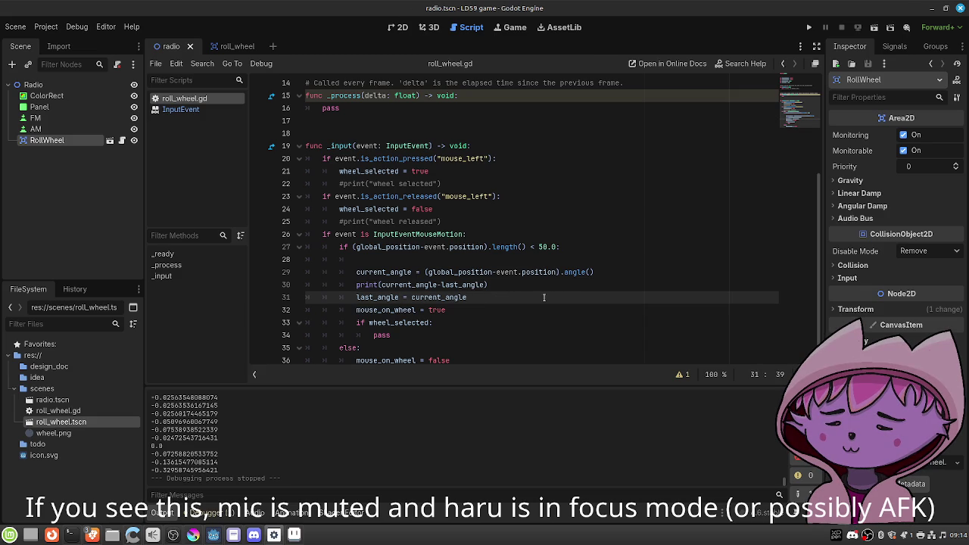
click(234, 49)
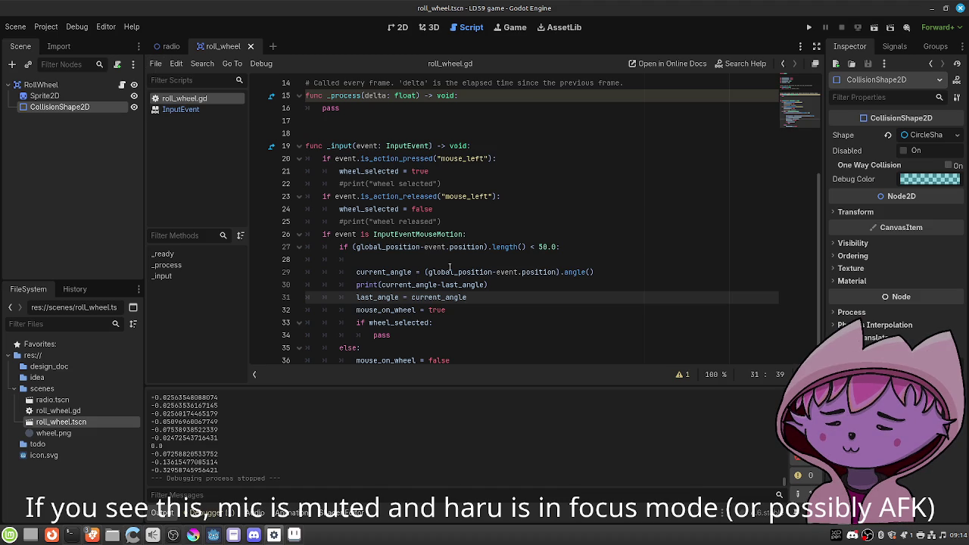
key(Return)
text($Sp)
key(Return)
text(.ro)
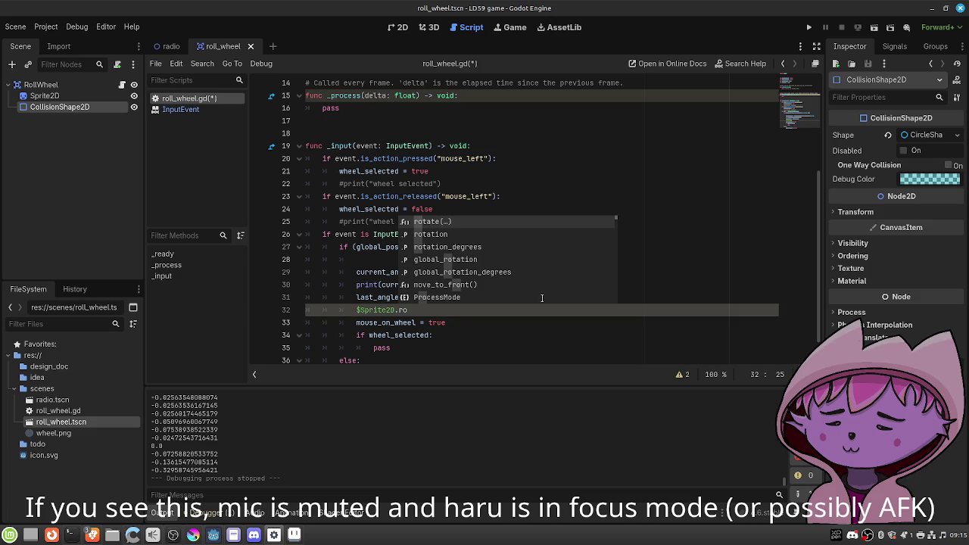
key(Down)
key(Return)
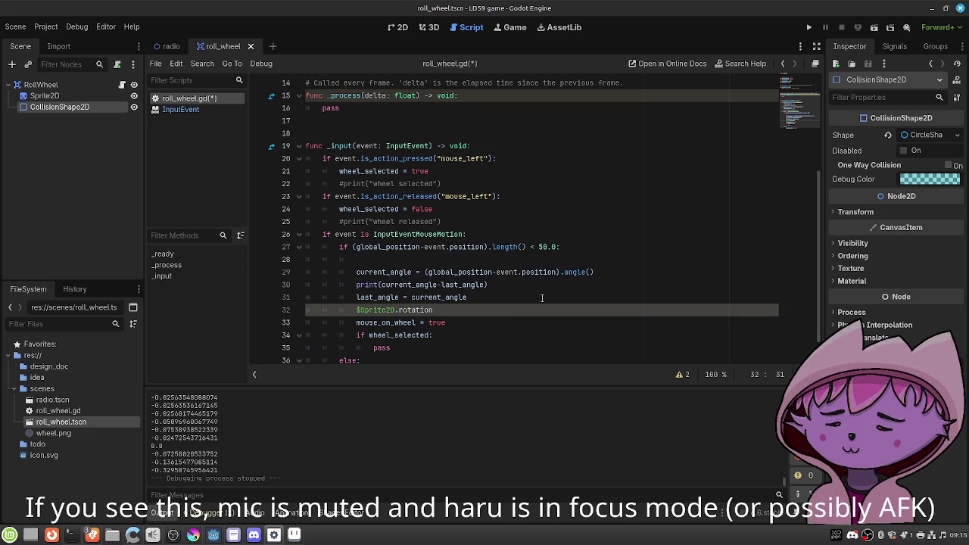
text( +)
text(= cu)
key(BackSpace)
key(BackSpace)
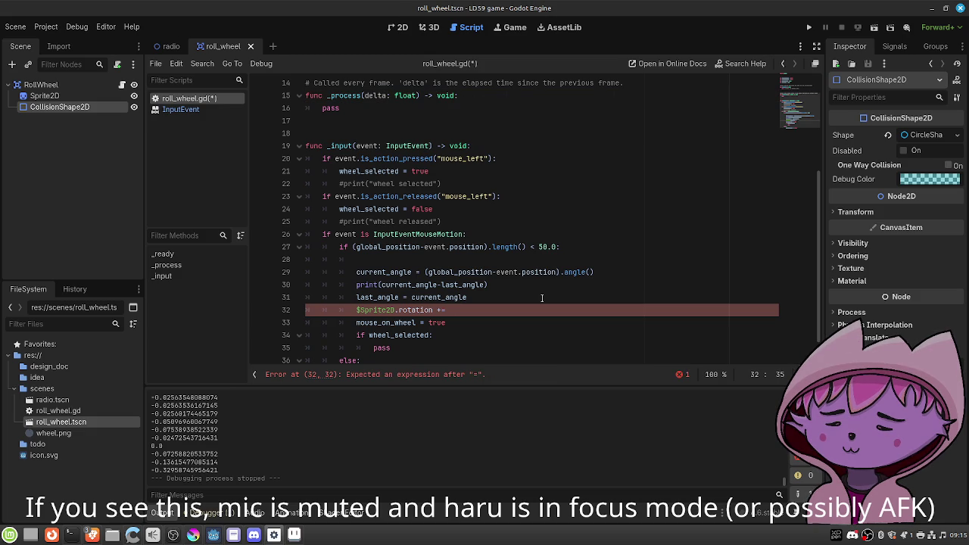
key(BackSpace)
key(BackSpace)
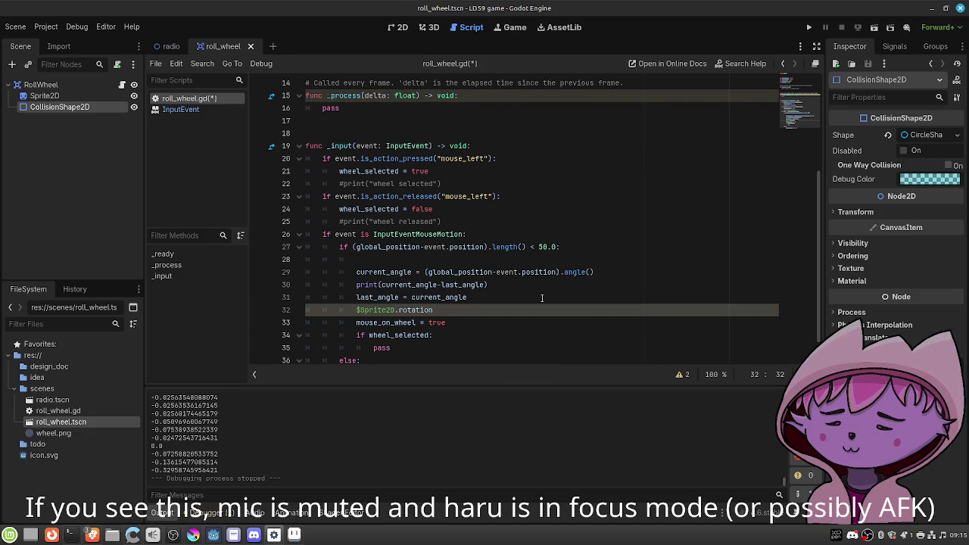
text(+=)
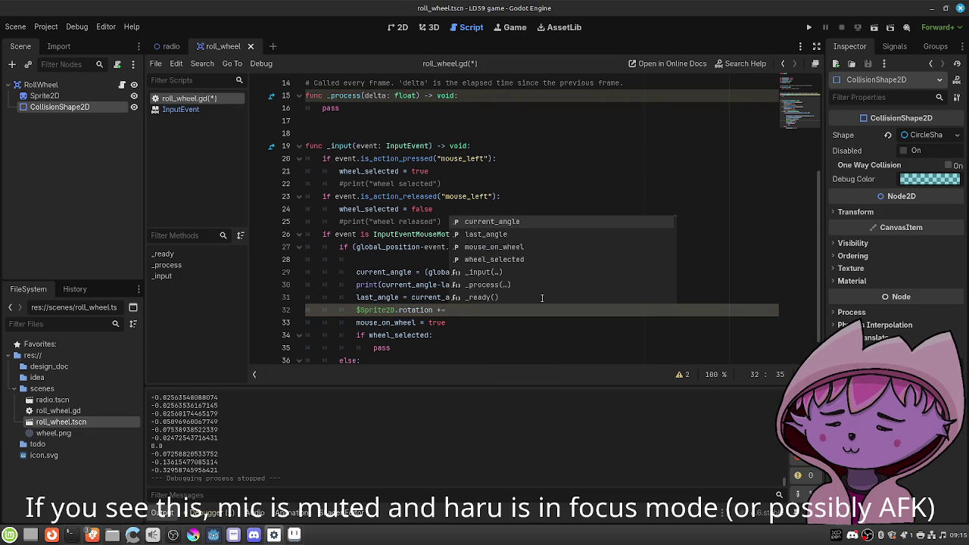
Create 'var angle_delta = current_angle-last_angle' by moving the expression out of print().
click(613, 271)
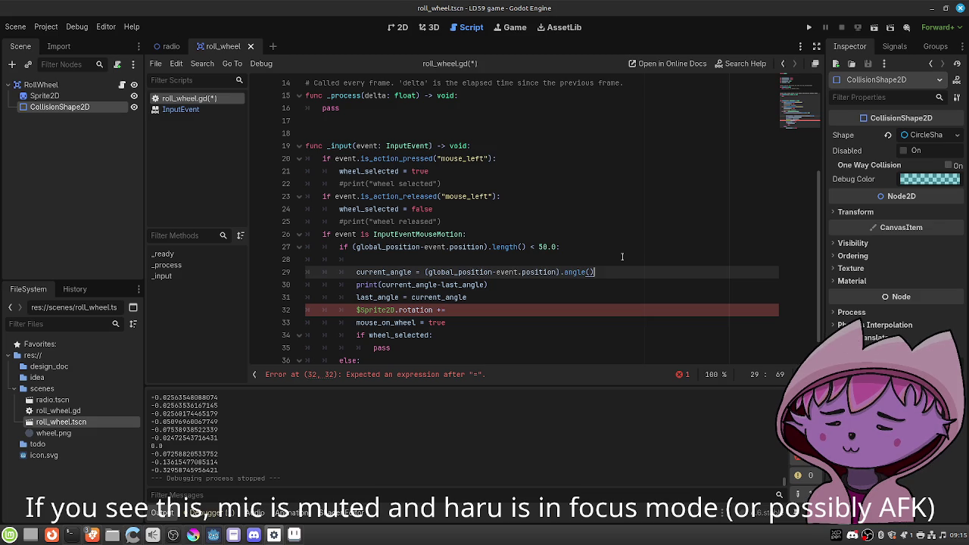
key(Return)
text(var angle_delta =)
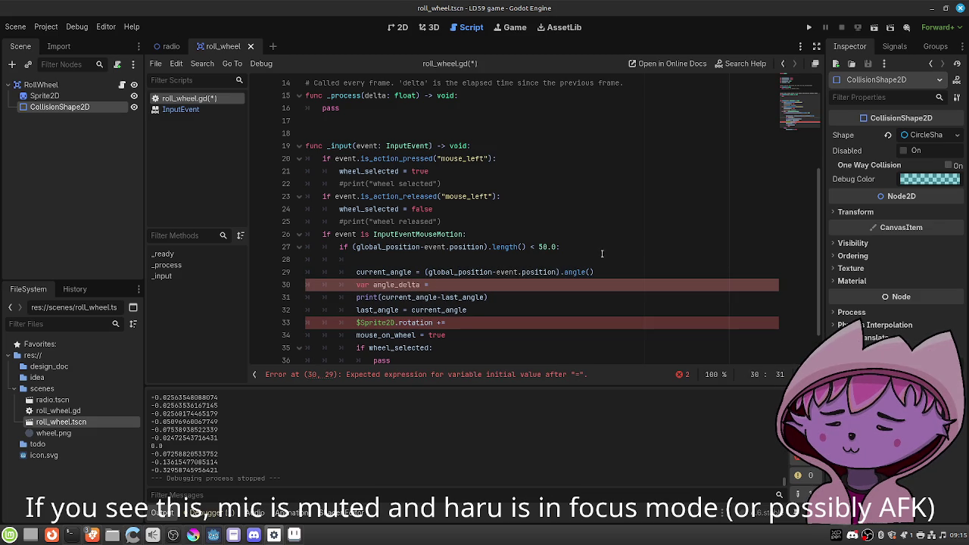
drag(486, 298, 357, 297)
key(ctrl+x)
key(Up)
key(End)
key(ctrl+v)
Delete the leftover print line, finish 'rotation += angle_delta', save and run.
key(ctrl+shift+k)
key(Down)
key(End)
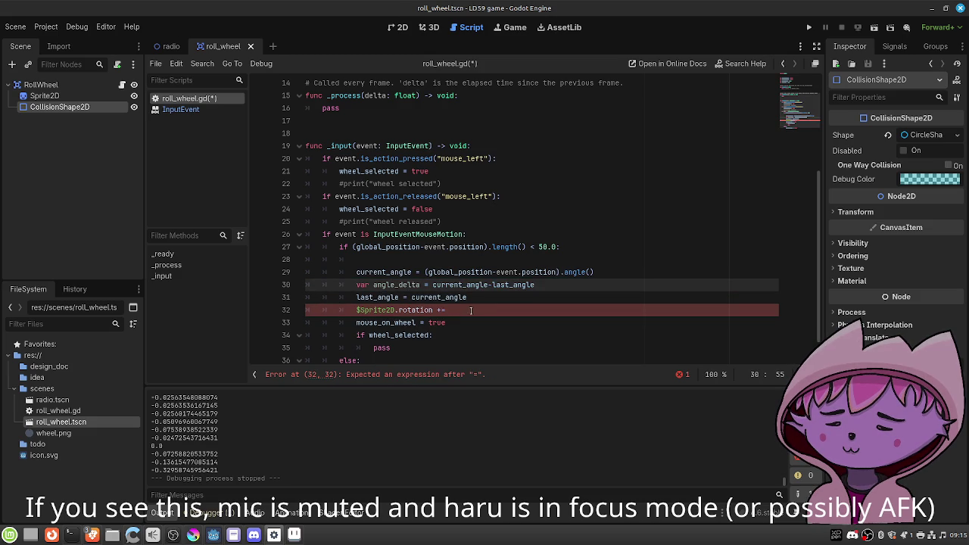
text(angle_delta)
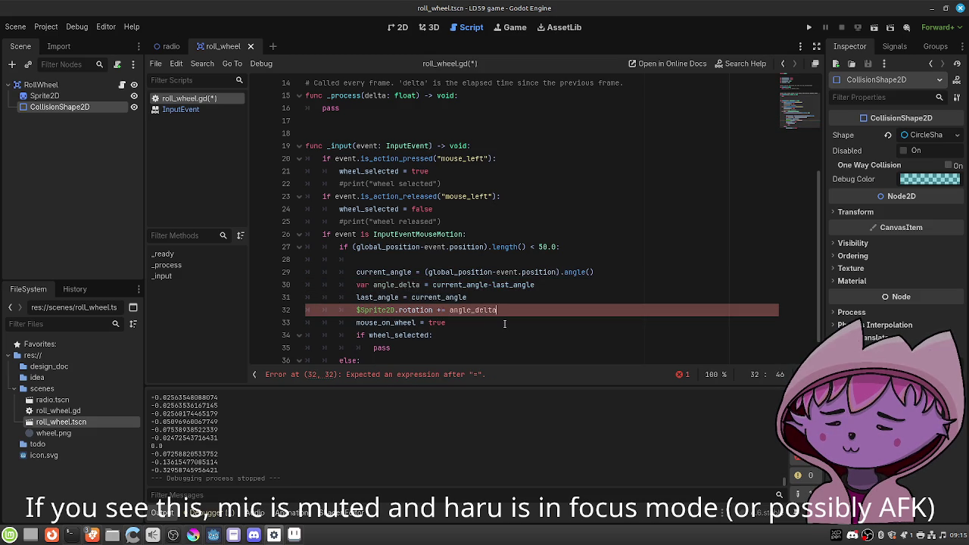
key(ctrl+s)
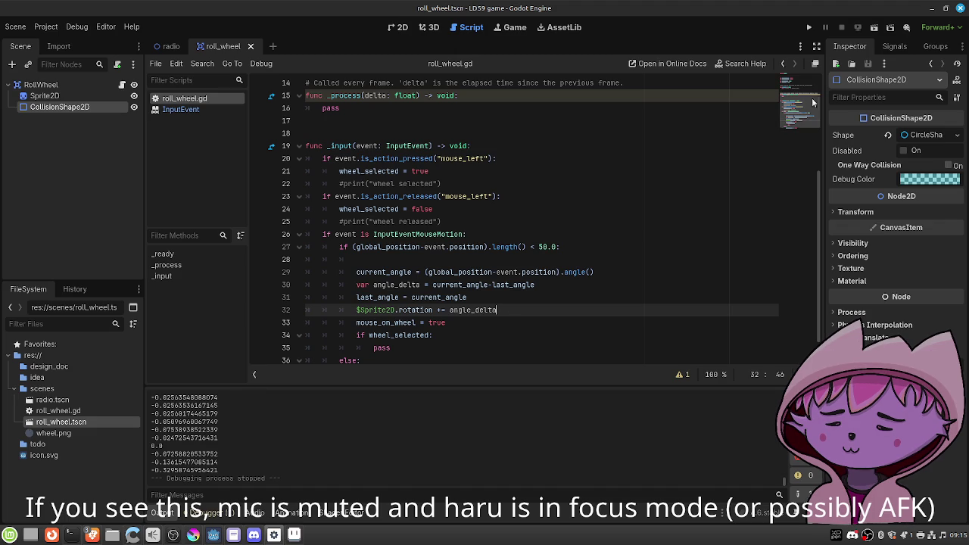
click(879, 27)
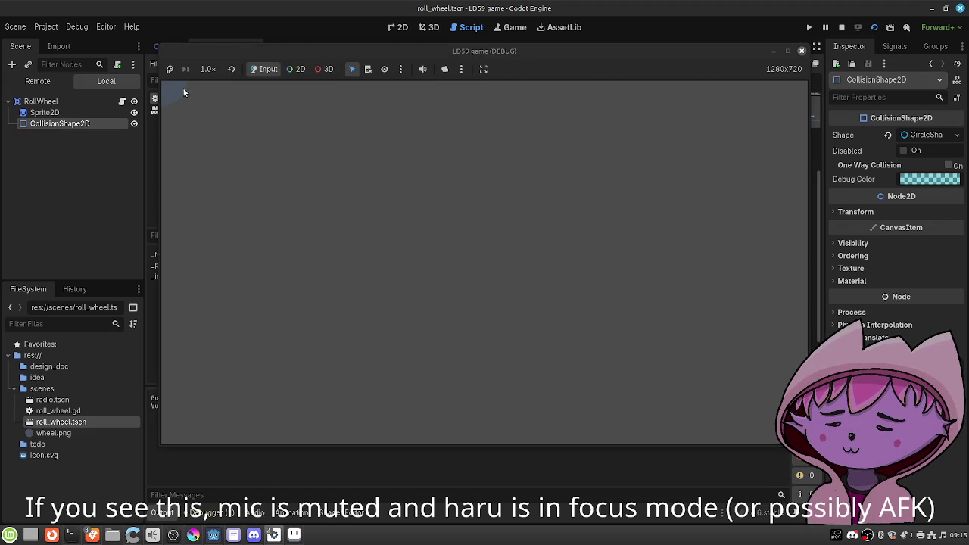
Run the radio scene, drag the roll wheel to see it turn, then stop the game.
click(801, 51)
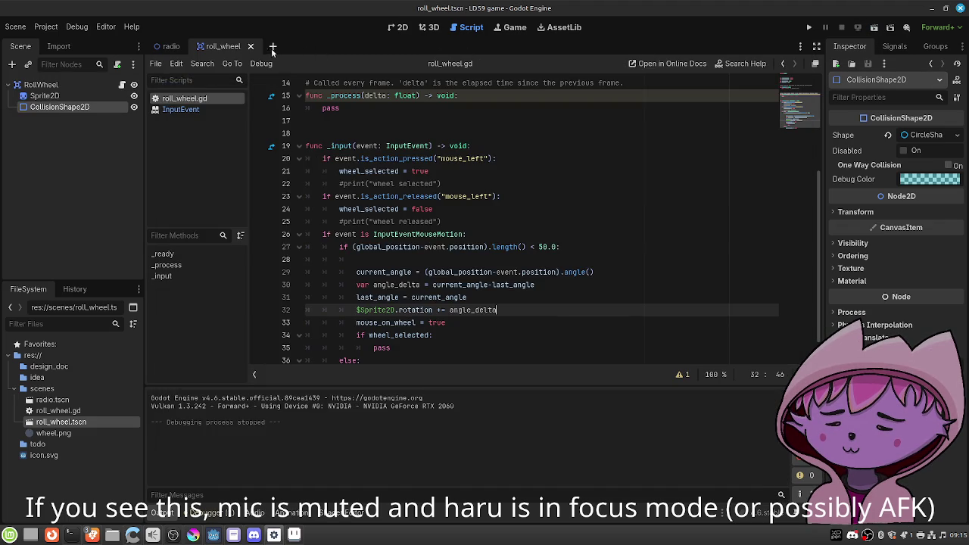
click(173, 47)
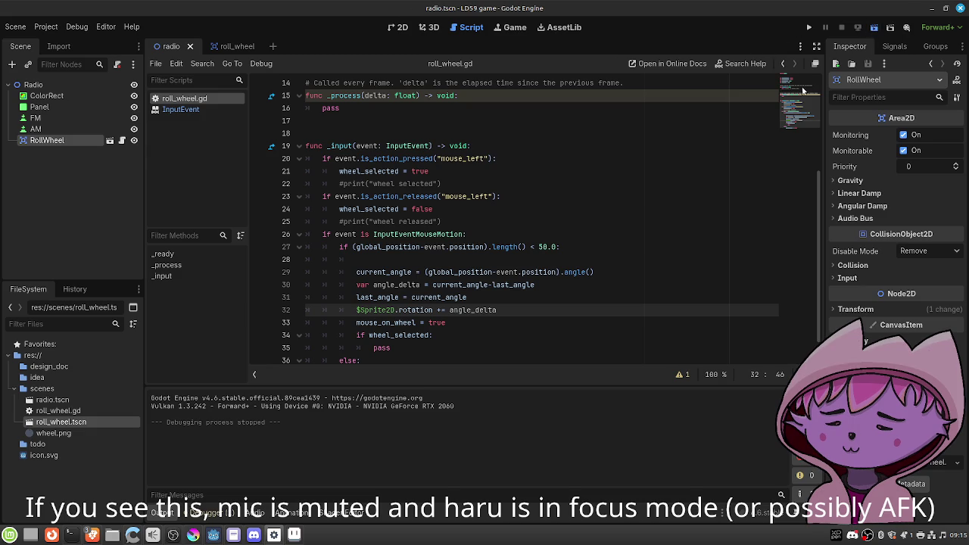
click(874, 27)
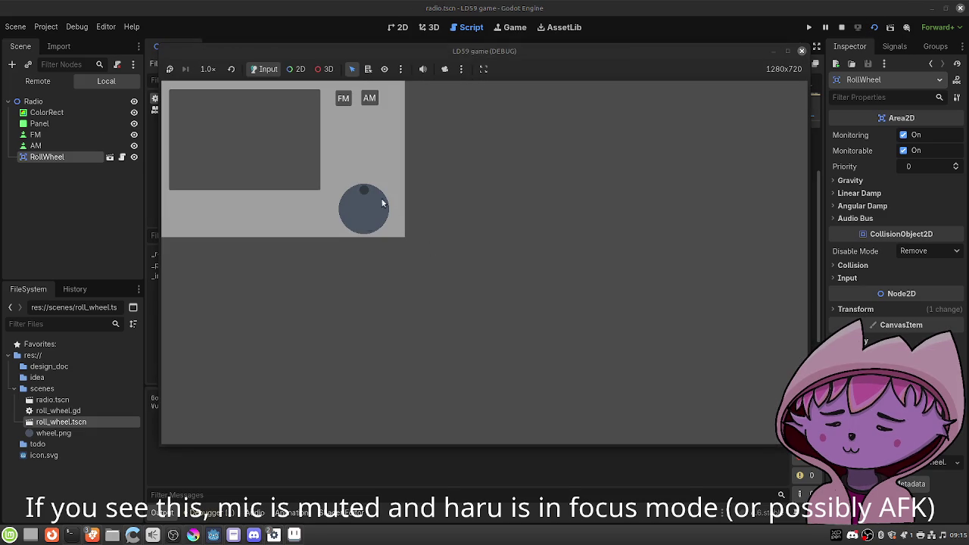
mouse_move(377, 220)
mouse_down()
mouse_move(366, 225)
mouse_move(380, 207)
mouse_move(357, 226)
mouse_move(363, 195)
mouse_up()
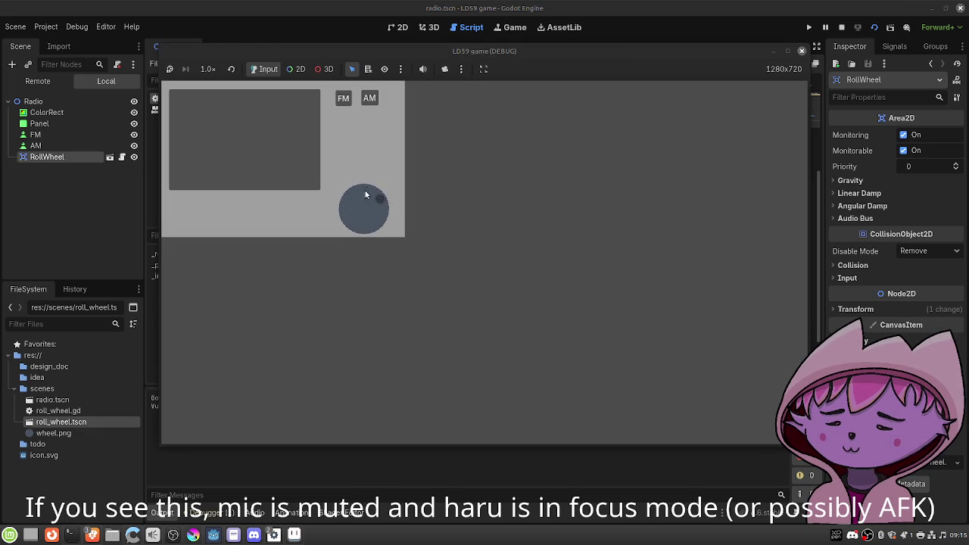
mouse_move(357, 195)
mouse_down()
mouse_move(371, 224)
mouse_move(358, 198)
mouse_up()
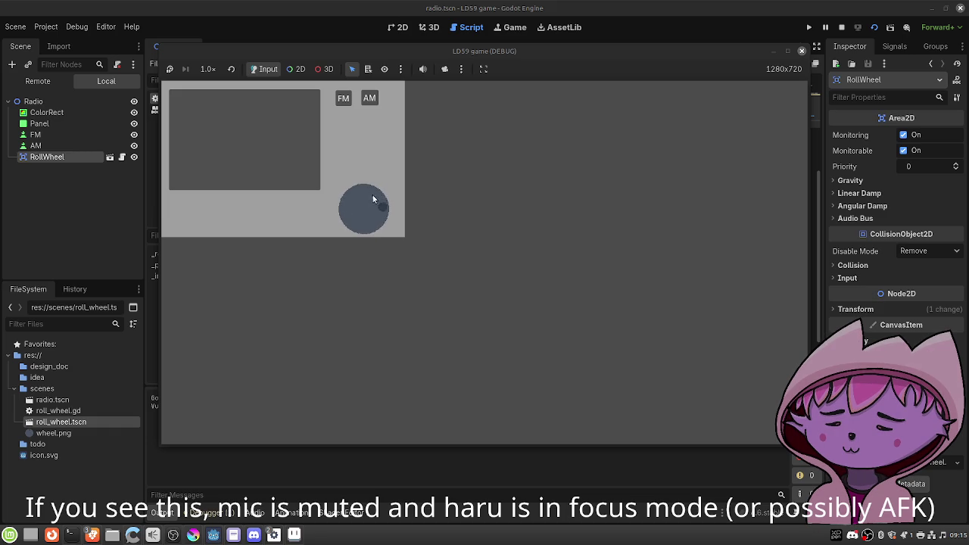
click(801, 51)
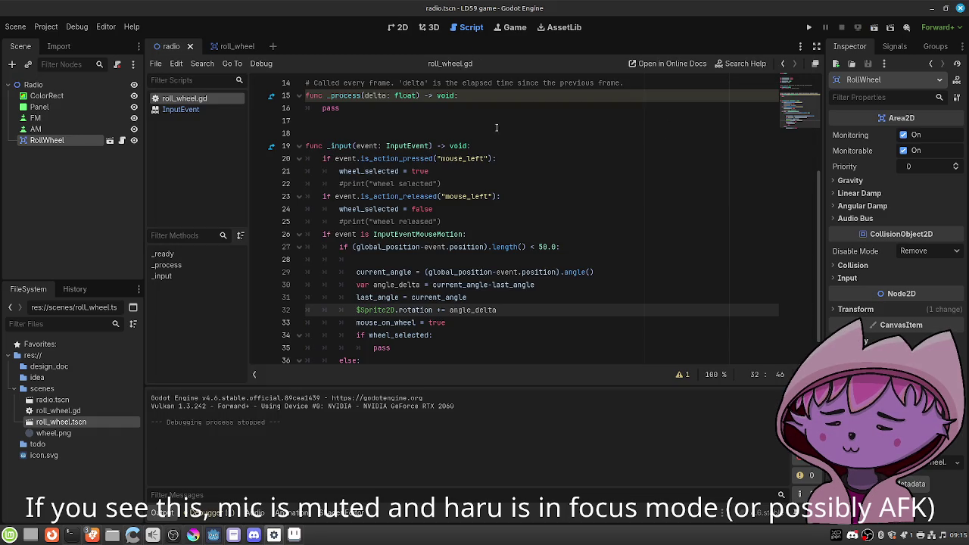
Type 'signal' on a new line 9 below the variable declarations.
scroll(469, 247, down, 1)
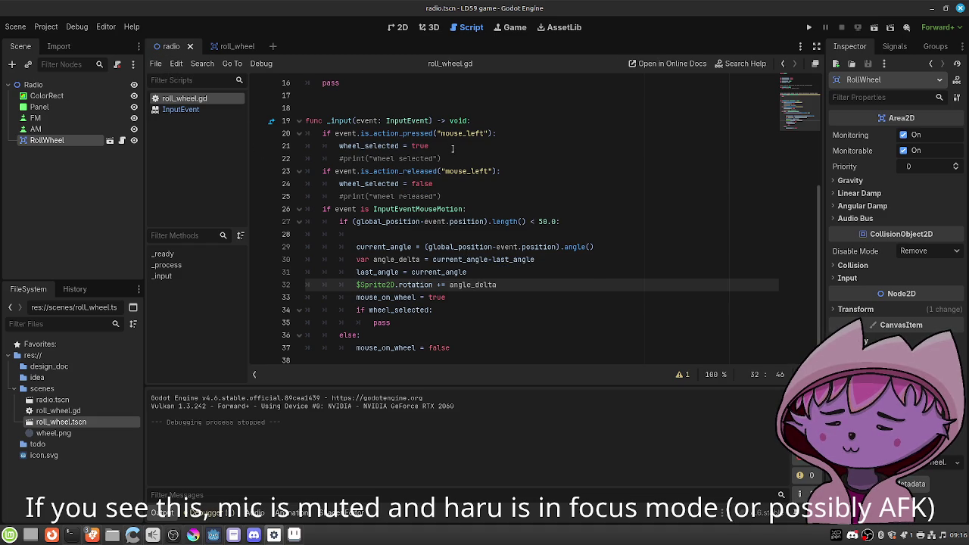
scroll(454, 159, up, 5)
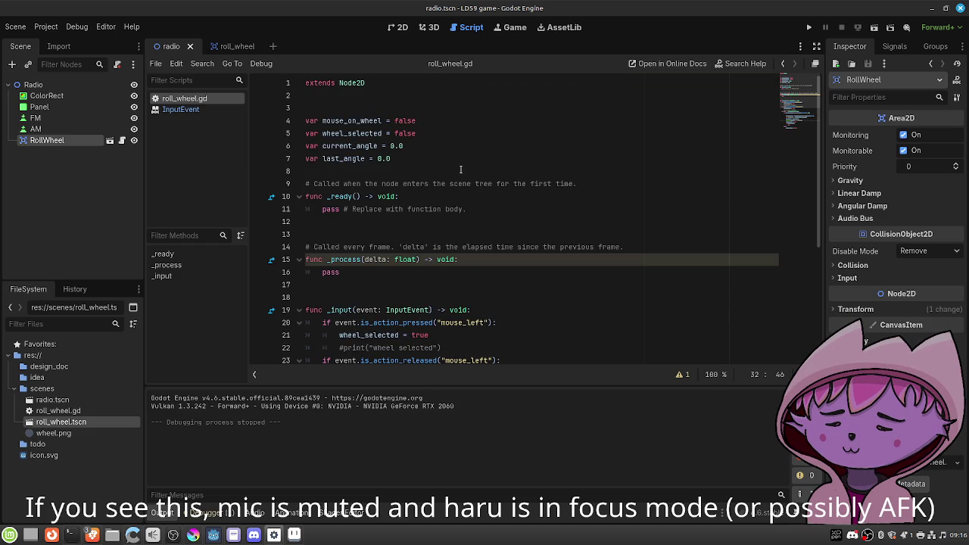
click(461, 175)
key(Return)
key(Return)
key(Up)
text(signal)
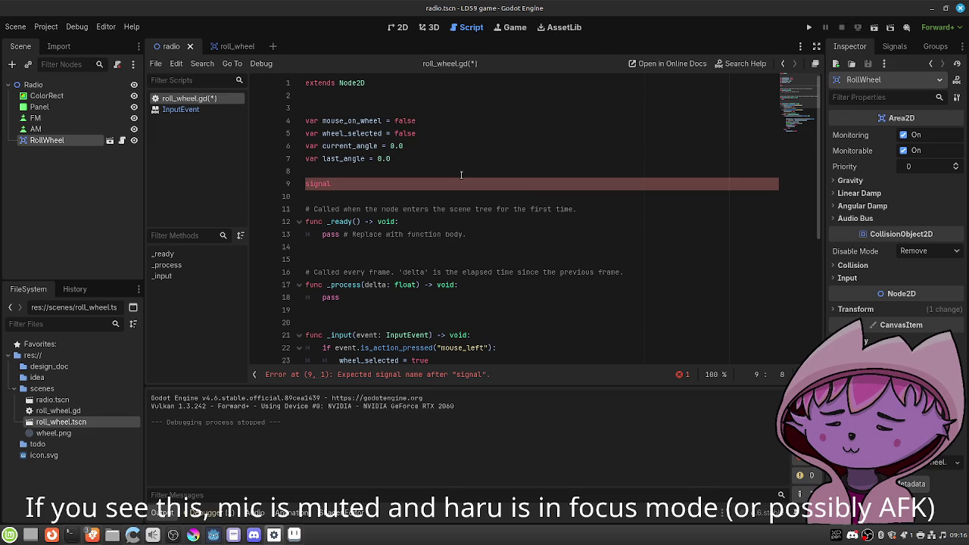
Complete line 9 as 'signal frequency_adjustment(_change)'.
text(frequency_a)
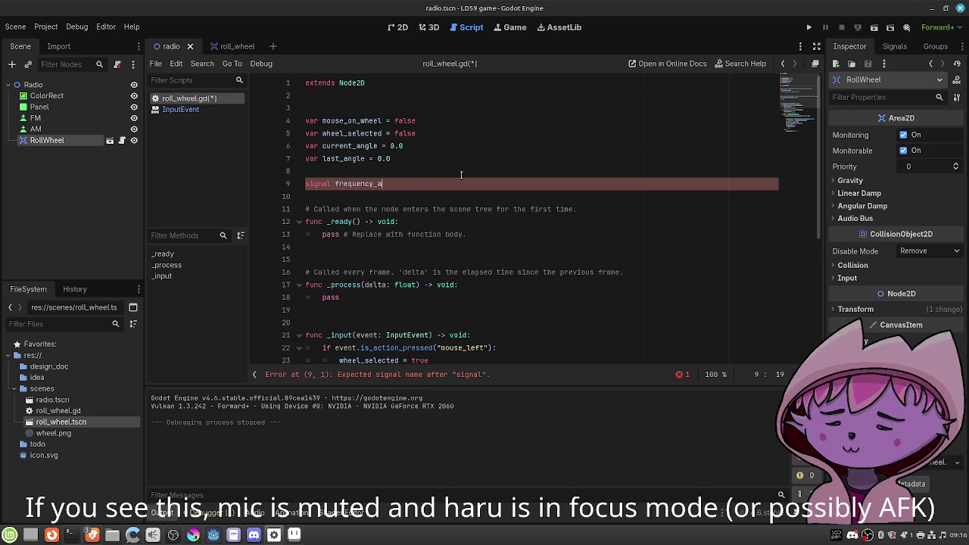
text(djustment)
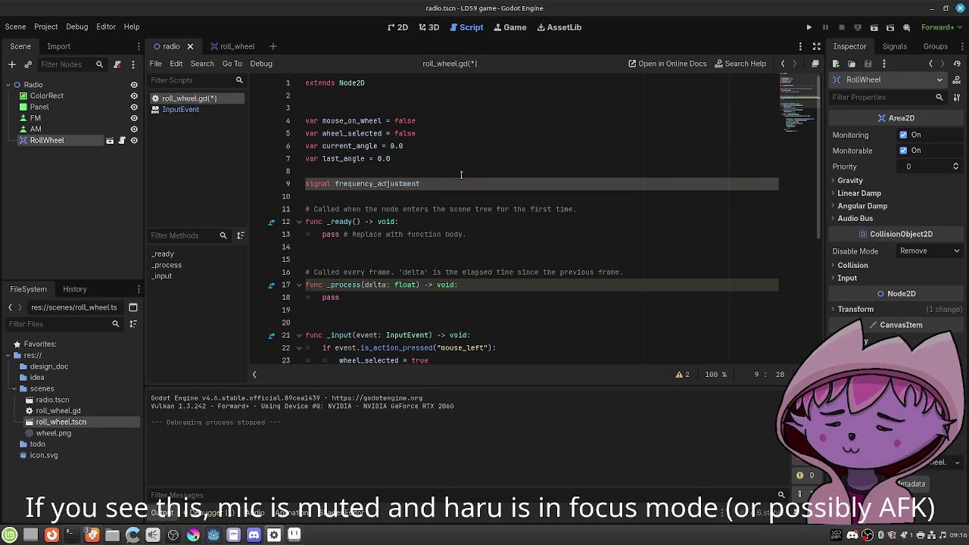
text(()
text(_change)
scroll(474, 250, down, 5)
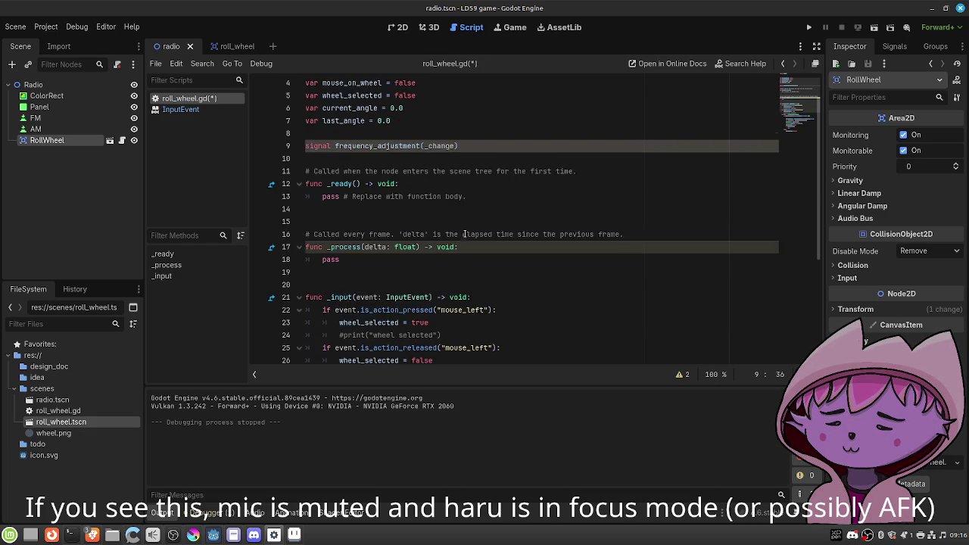
click(528, 284)
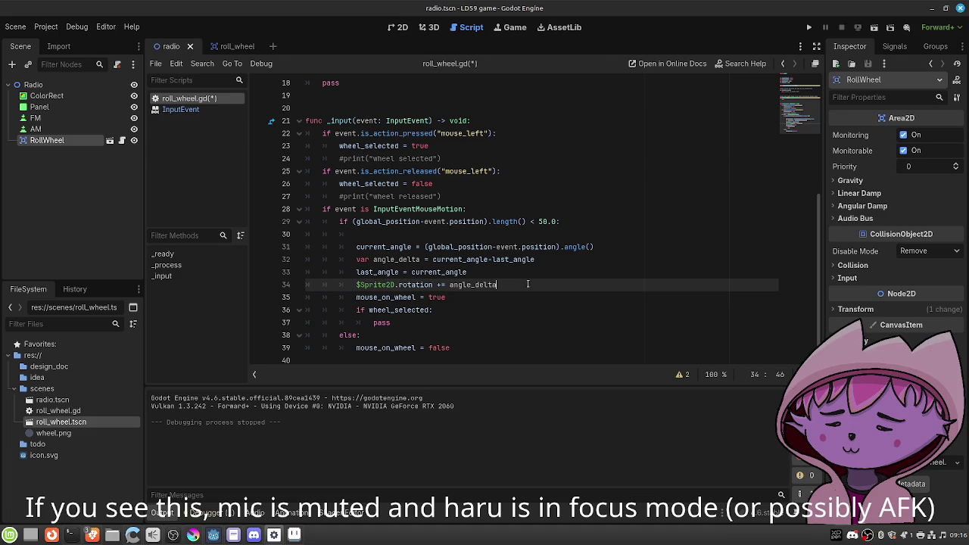
Add 'frequency_adjustment.emit(angle_delta)' after the rotation line and save.
key(Return)
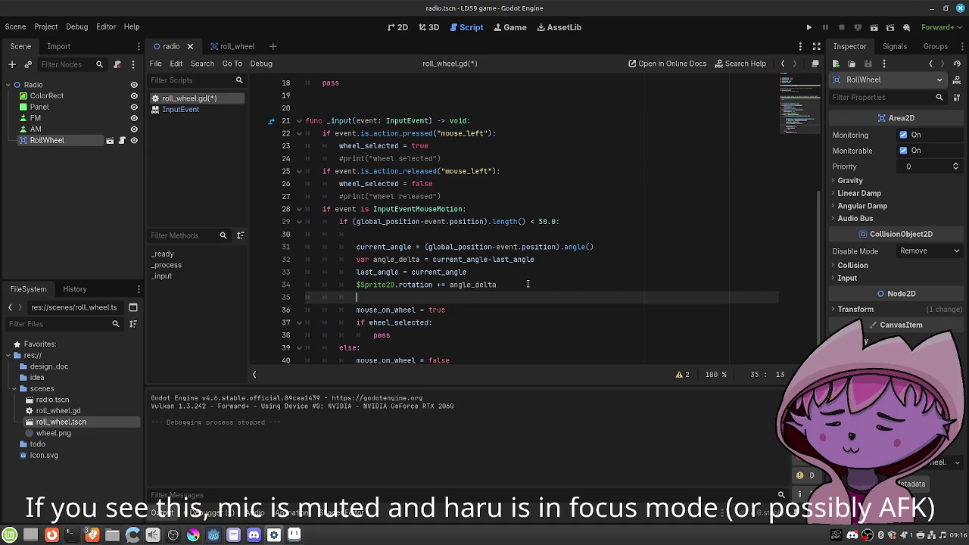
text(fre)
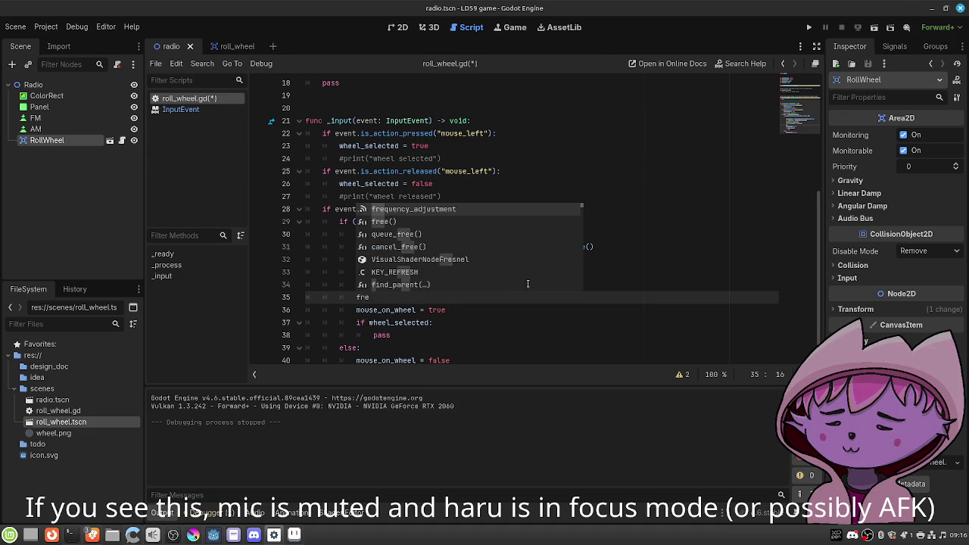
text(quency_adjustment.emit(an)
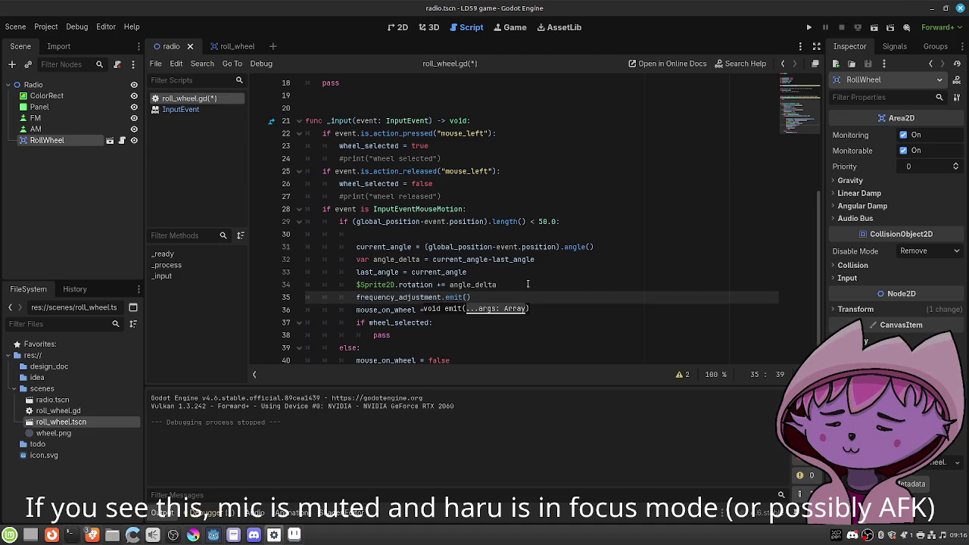
key(Return)
key(ctrl+s)
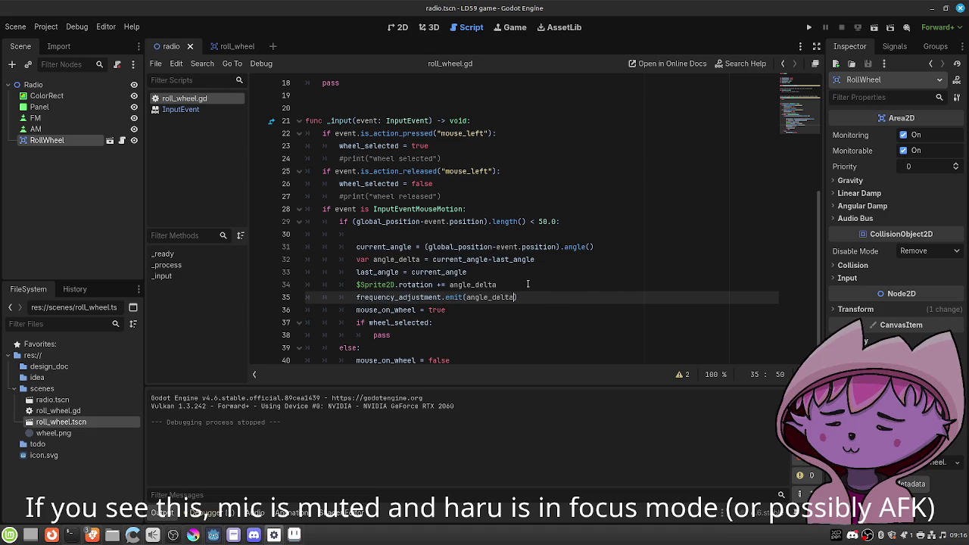
scroll(524, 285, down, 1)
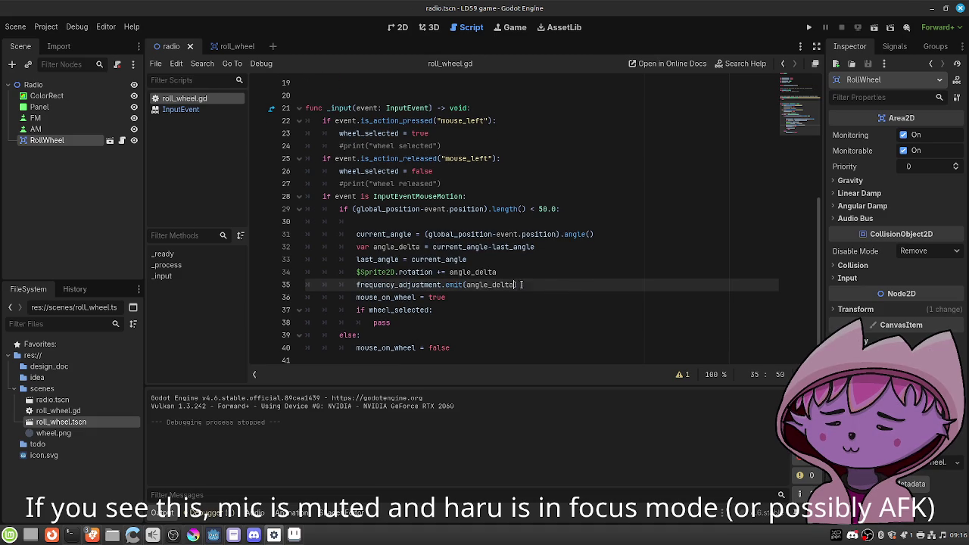
click(483, 222)
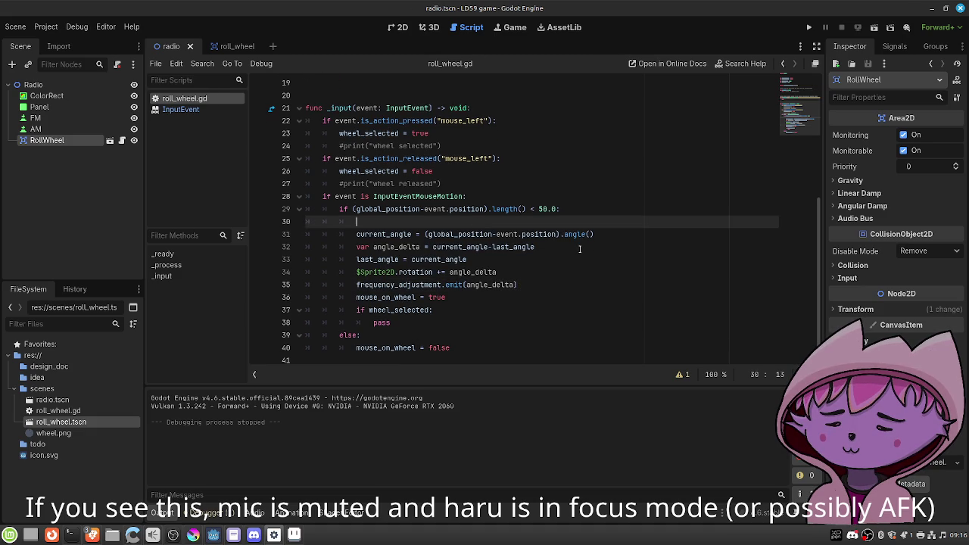
key(Return)
key(BackSpace)
key(BackSpace)
key(BackSpace)
Indent the rotation and emit lines under a new 'if wheel_selected:' and save.
click(497, 259)
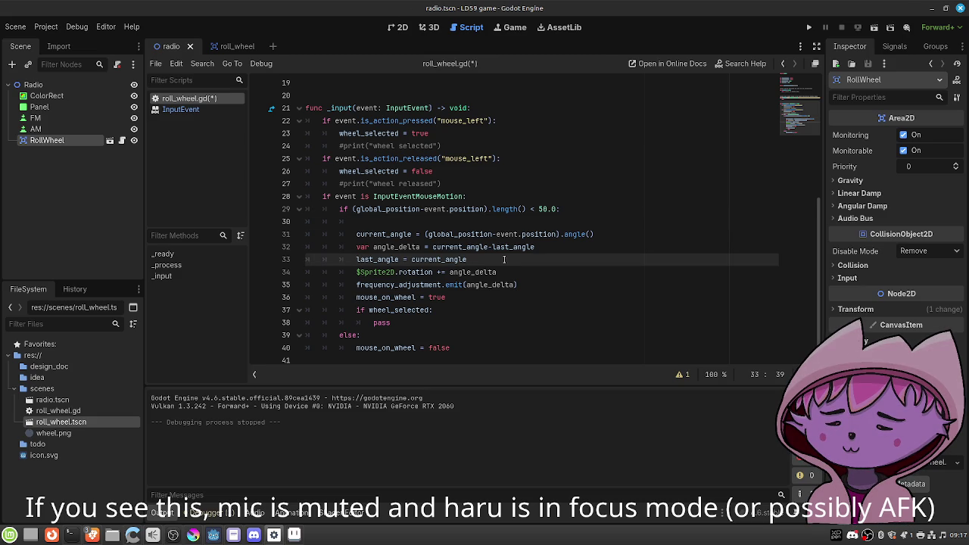
key(Return)
text(if wheel_s)
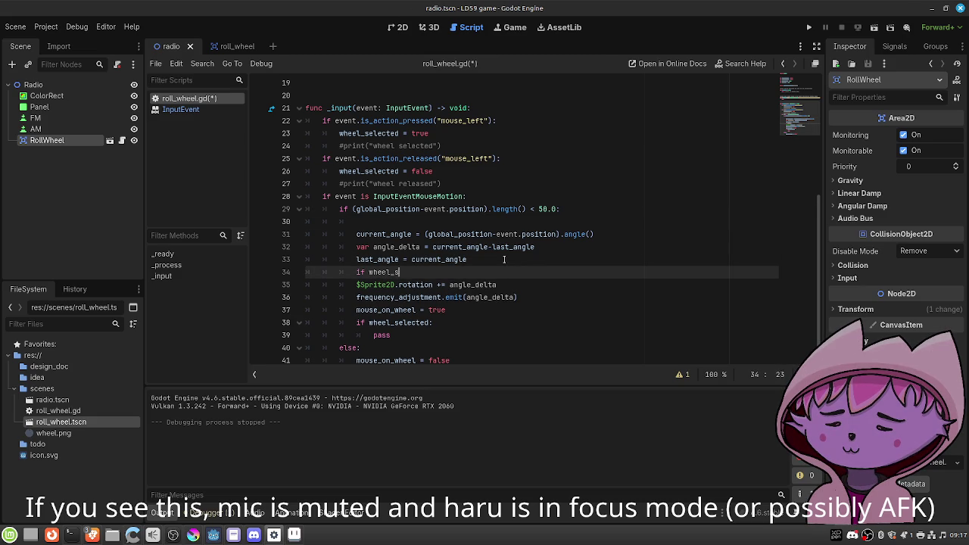
text(elected:)
click(349, 283)
key(Tab)
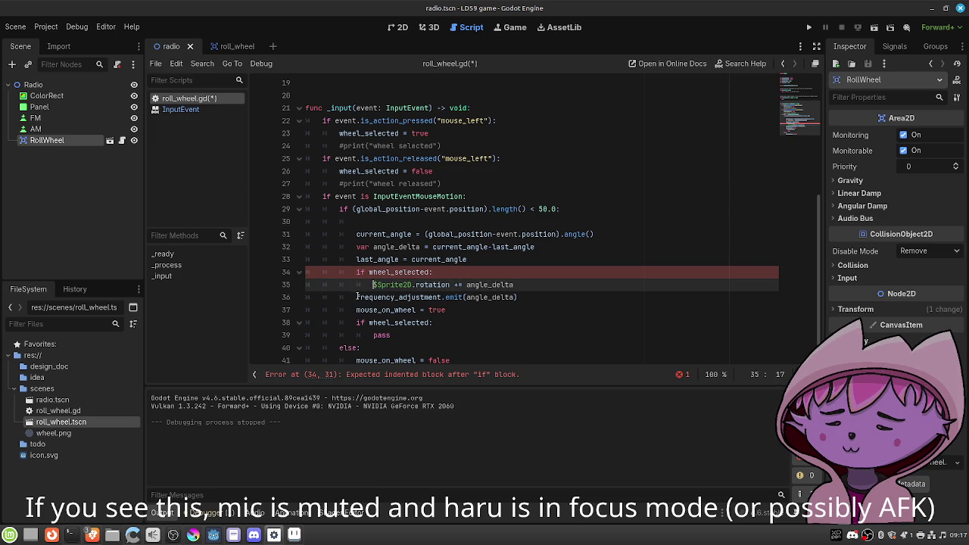
click(357, 296)
key(Tab)
key(ctrl+s)
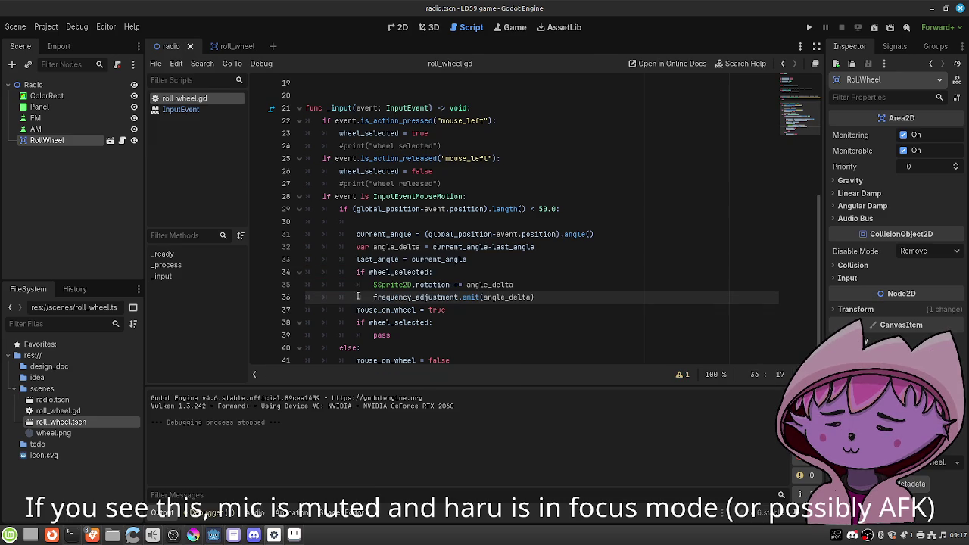
Add a blank line after last_angle and a new line after the emit, then launch the game.
click(480, 261)
key(Return)
click(547, 309)
key(Return)
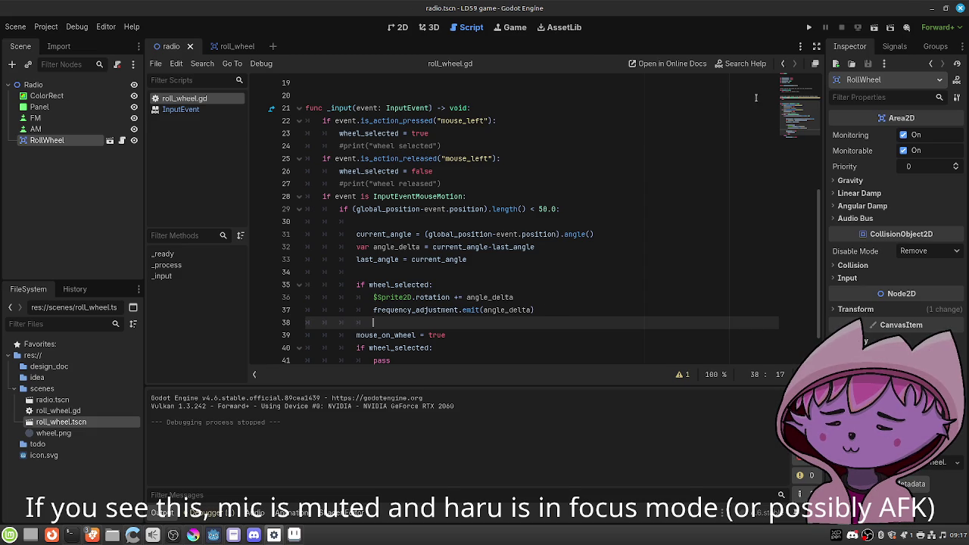
click(874, 28)
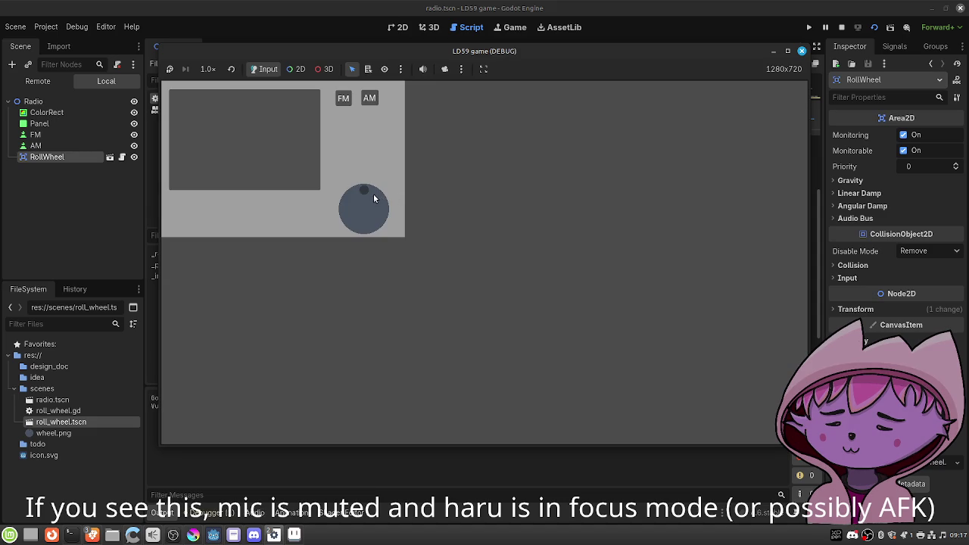
mouse_move(366, 194)
mouse_down()
mouse_move(349, 205)
mouse_move(368, 226)
mouse_move(354, 197)
mouse_up()
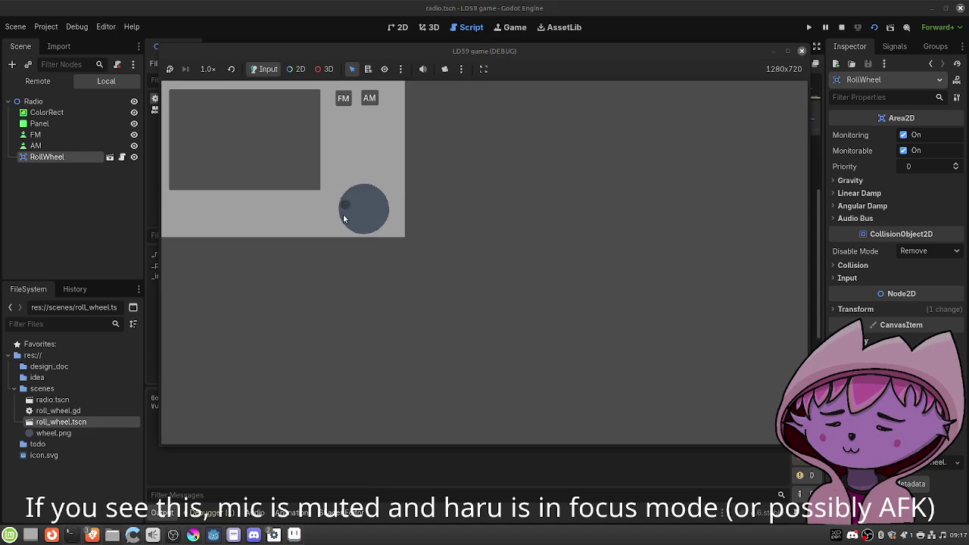
mouse_move(371, 230)
mouse_down()
mouse_move(349, 218)
mouse_move(370, 198)
mouse_move(345, 207)
mouse_move(363, 223)
mouse_move(342, 214)
mouse_move(366, 188)
mouse_move(382, 210)
mouse_up()
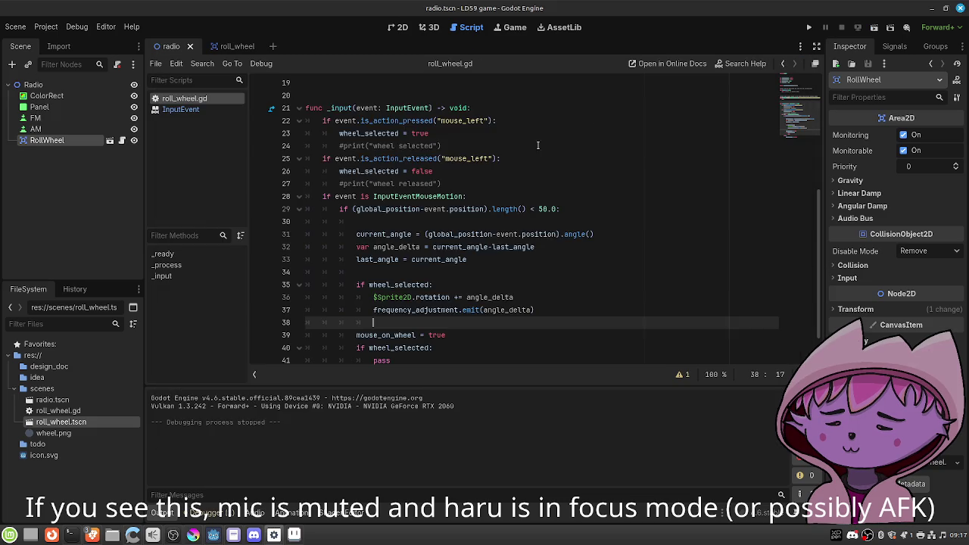
click(801, 50)
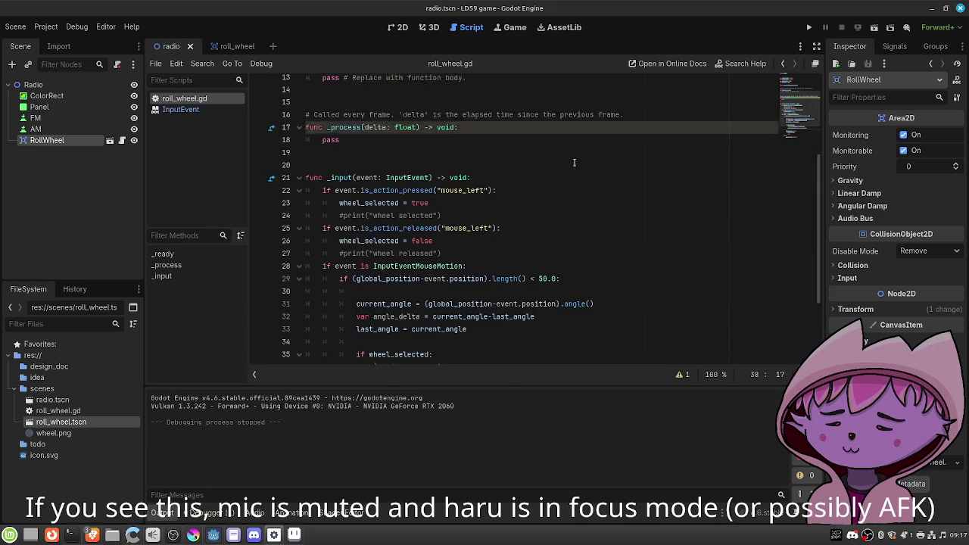
Scroll roll_wheel.gd to the top and open the todo_list text editor from the taskbar.
scroll(573, 162, up, 4)
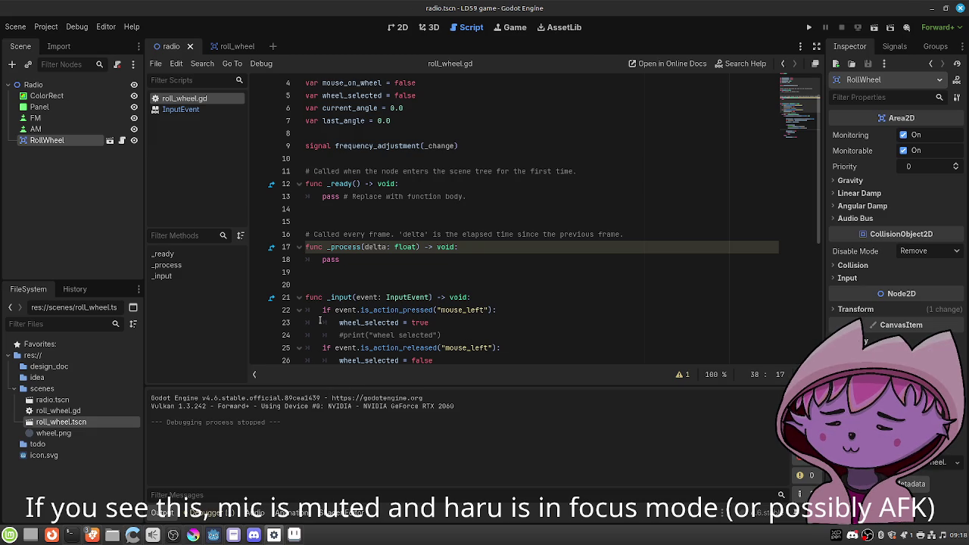
click(233, 535)
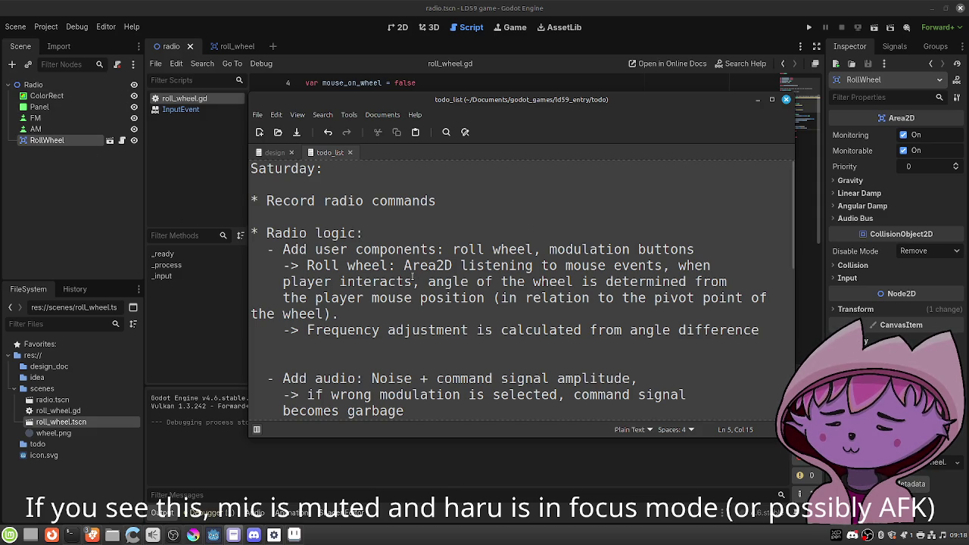
Minimize the Text Editor's todo_list notes to get back to Godot's roll_wheel.gd script.
click(398, 316)
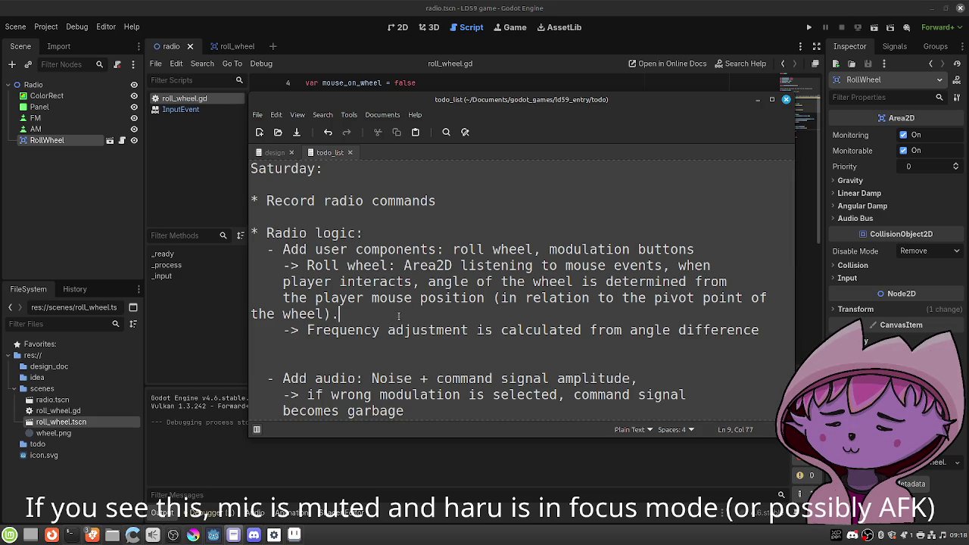
click(757, 100)
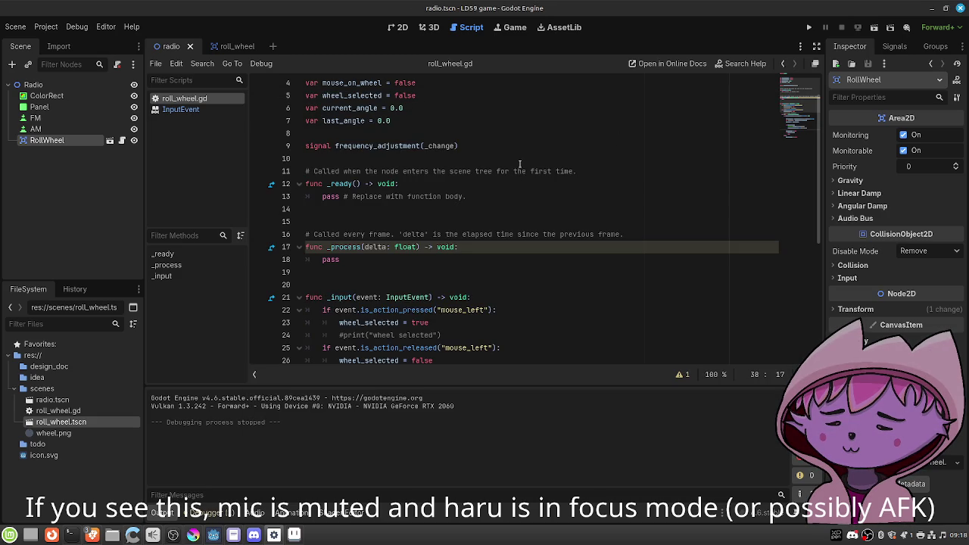
Add '# TODO: In case of frequency adjustment extremes, disable the button' below the signal line.
click(515, 157)
key(Return)
key(Return)
key(Up)
text(# TODO: )
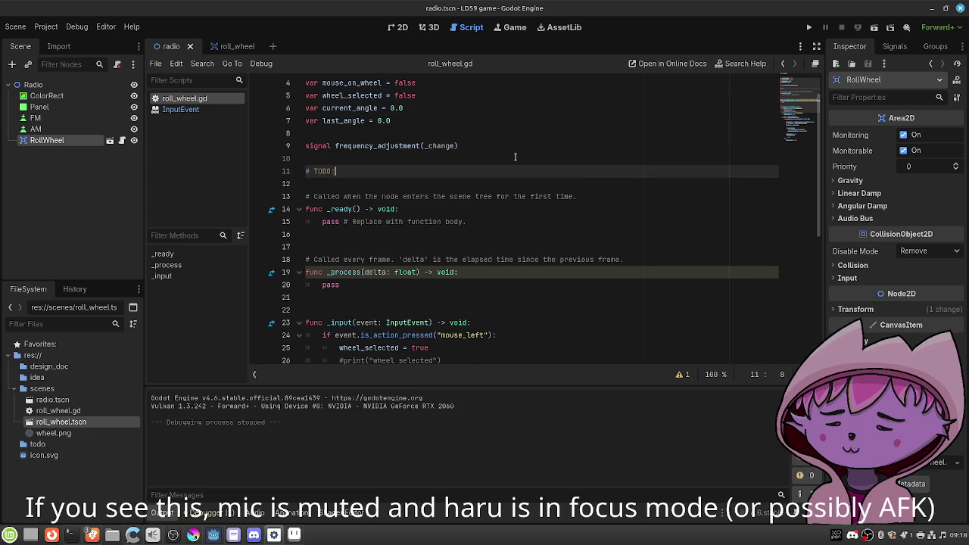
text(Frequen)
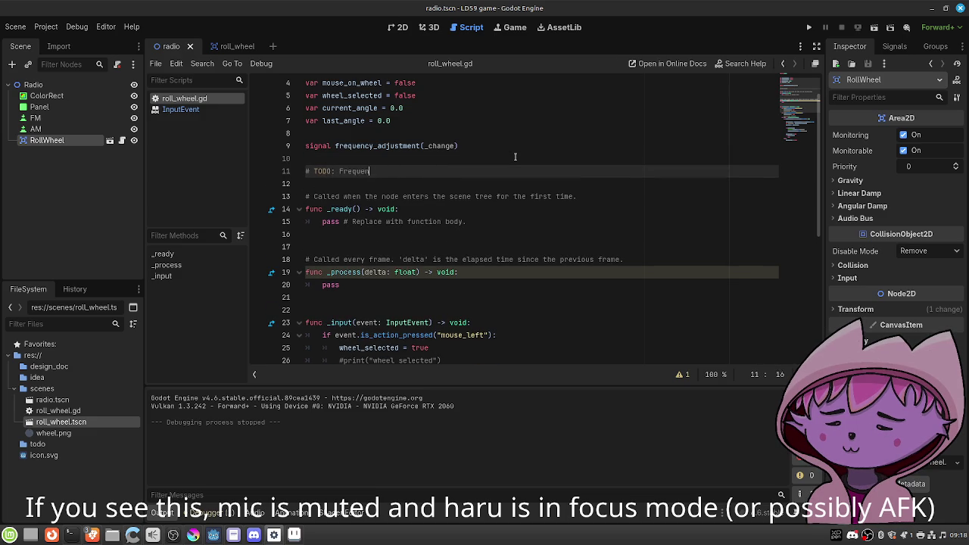
key(BackSpace)
key(BackSpace)
key(BackSpace)
text(In case of frequency a)
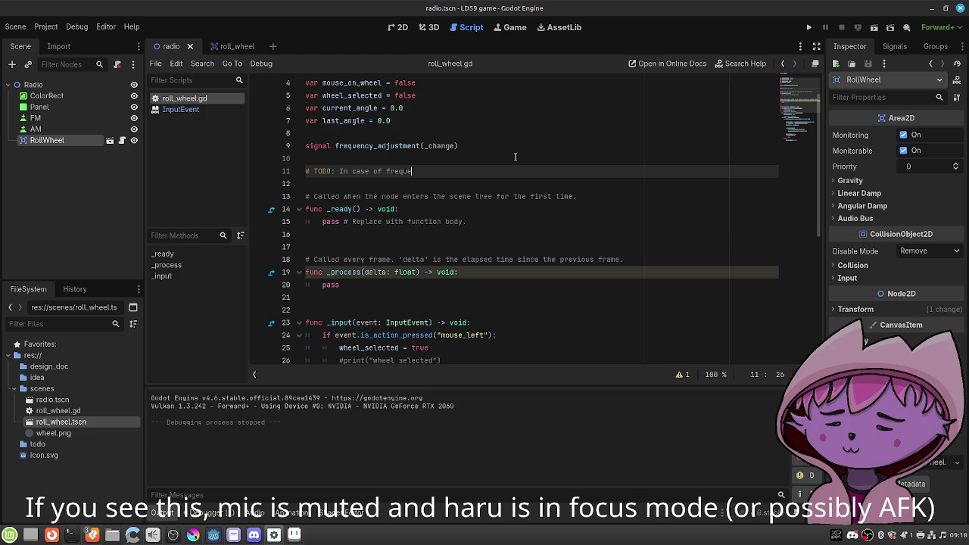
text(djustment)
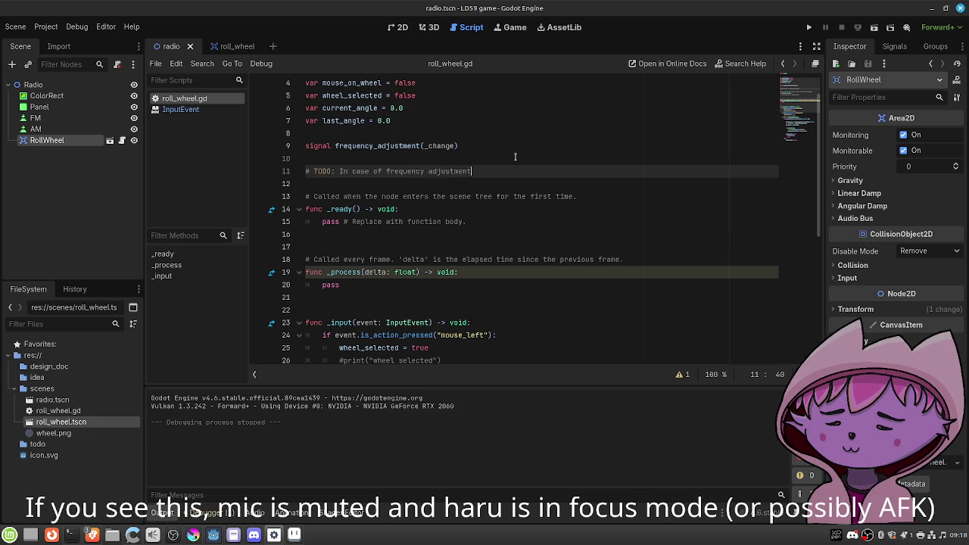
text( extreme)
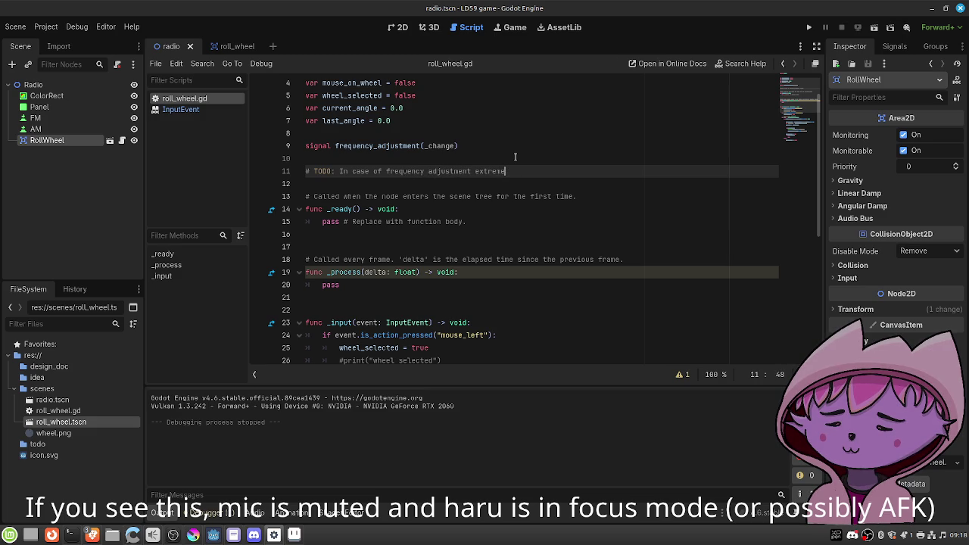
text(s, disable the )
text(button)
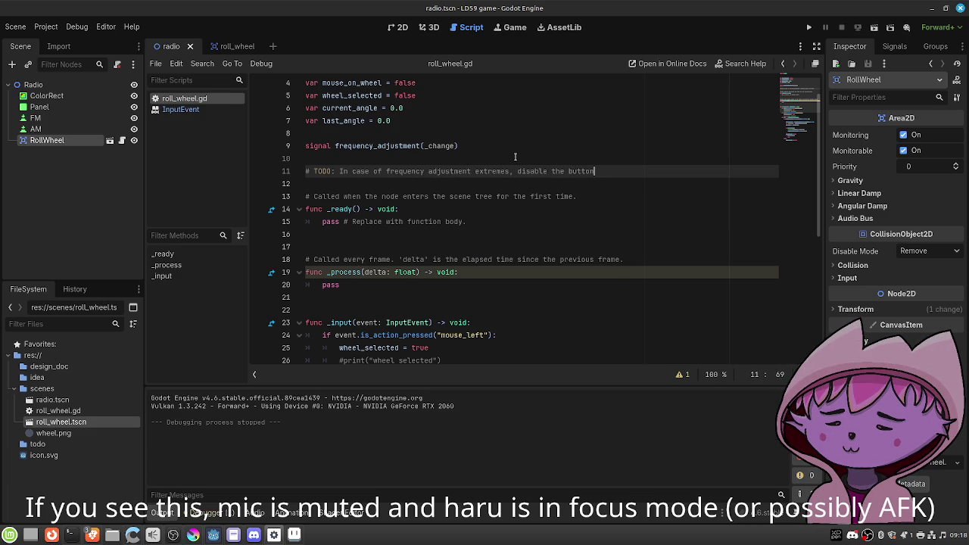
scroll(515, 154, up, 1)
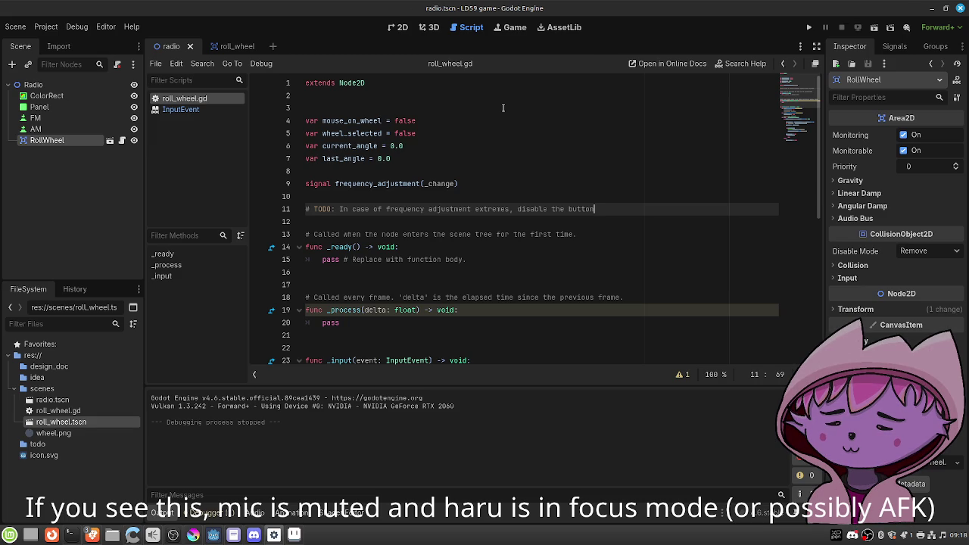
scroll(504, 201, down, 7)
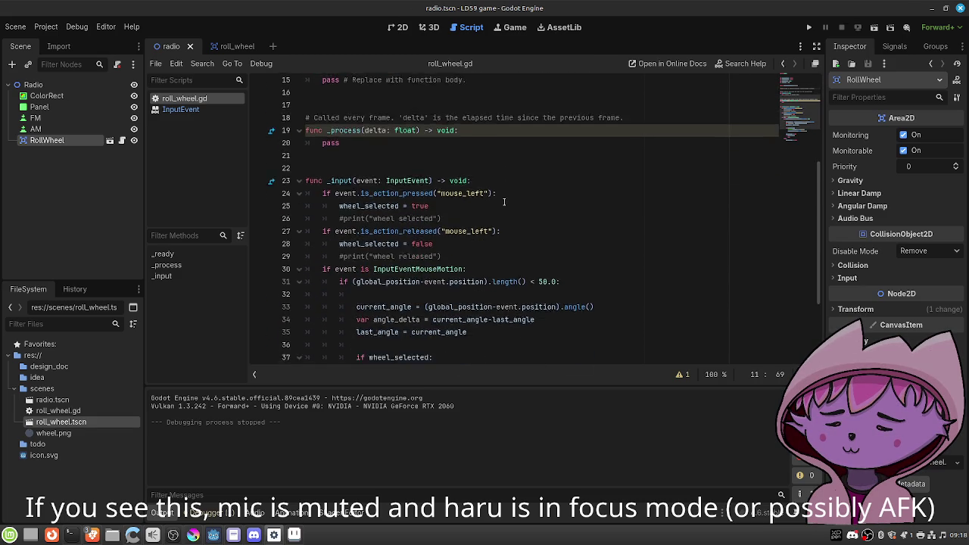
scroll(504, 201, up, 1)
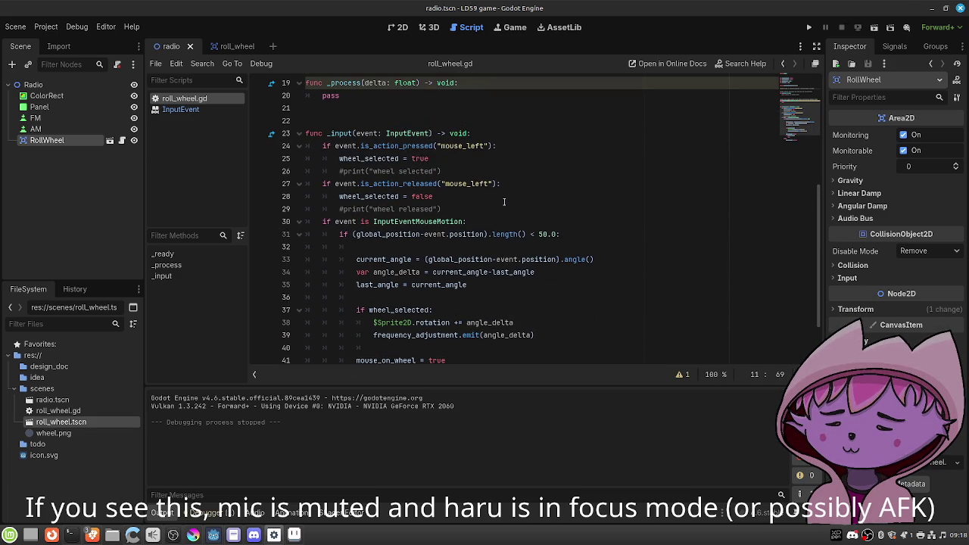
scroll(504, 200, up, 1)
click(155, 64)
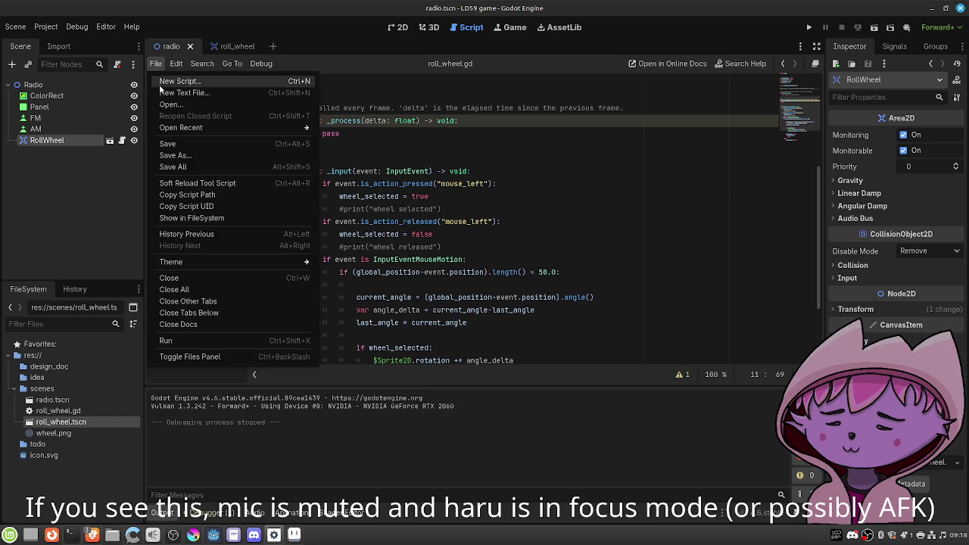
Create a global_variables.gd Node script saved inside a newly made 'scripts' folder.
click(160, 82)
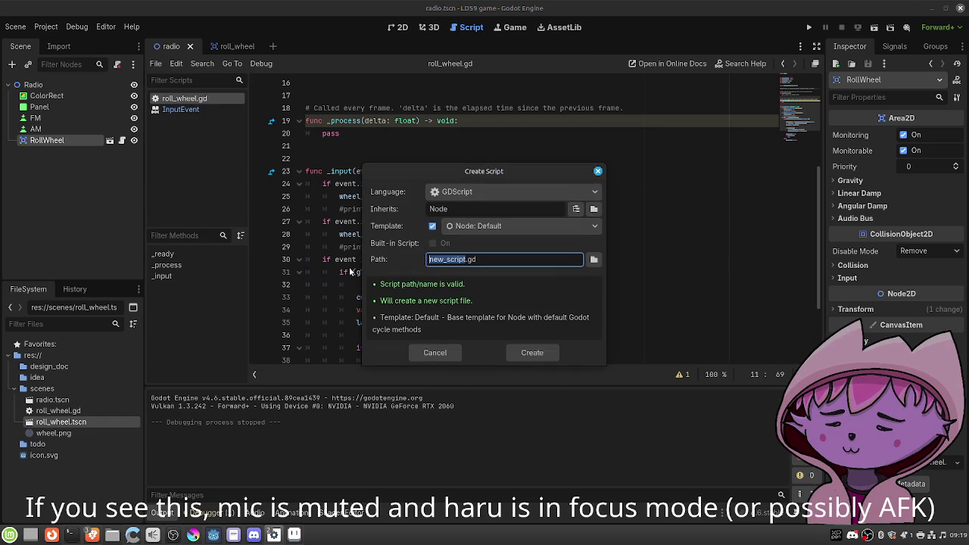
text(Global)
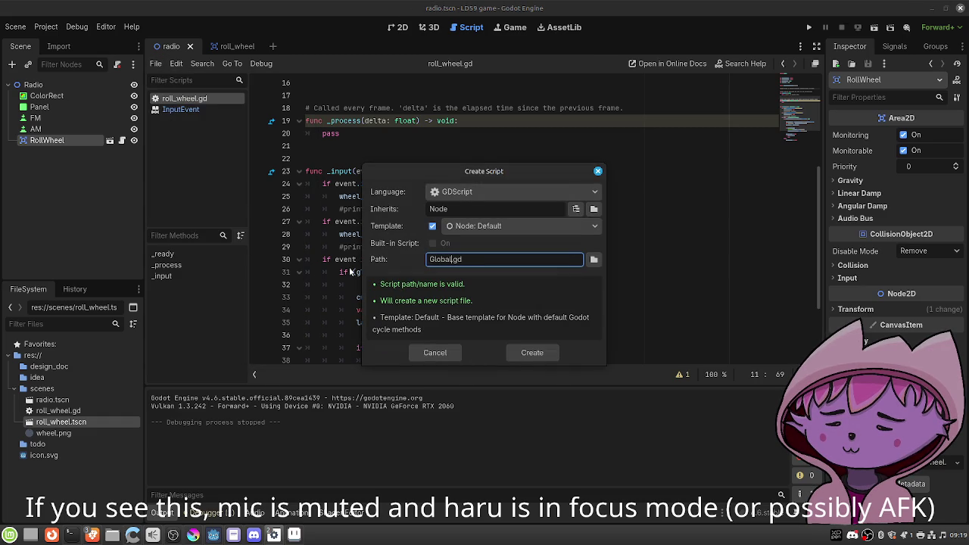
key(BackSpace)
key(BackSpace)
key(BackSpace)
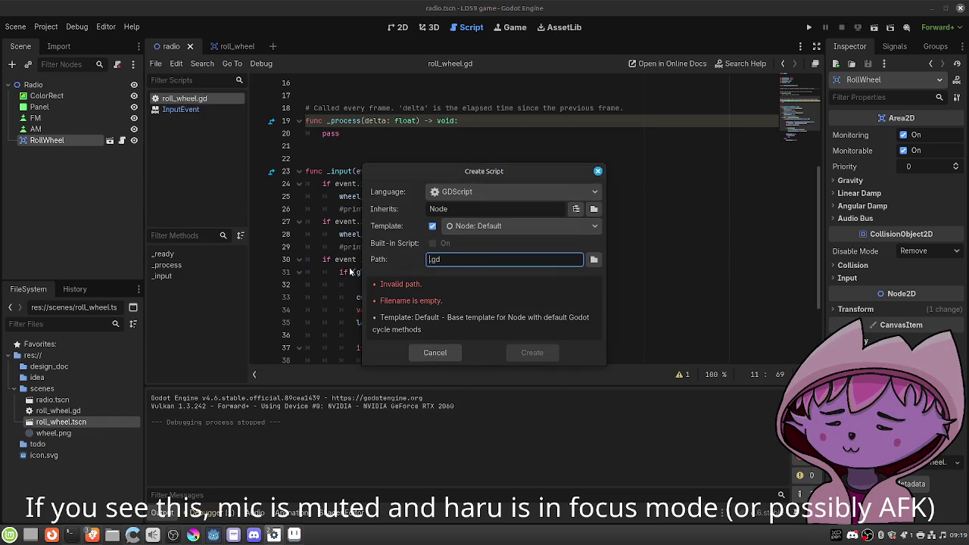
text(global_varia)
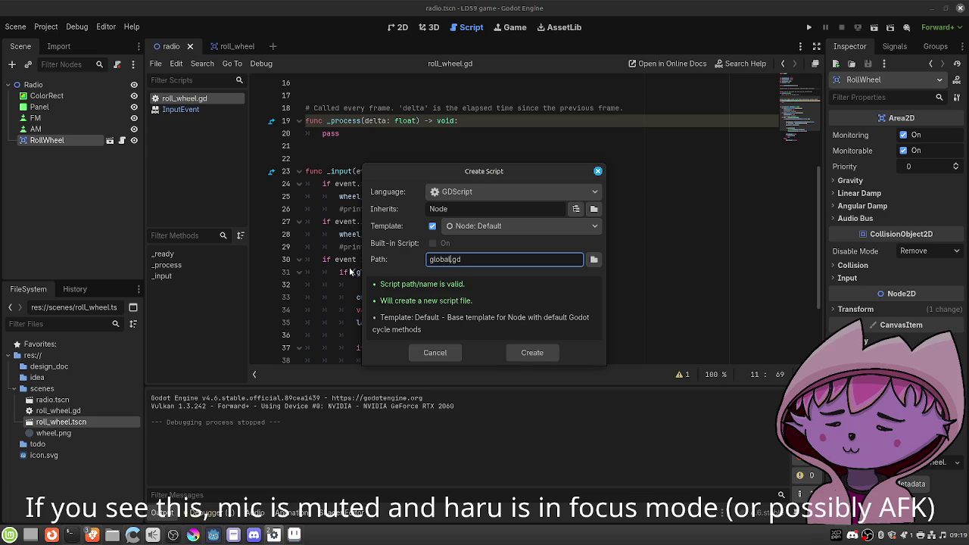
text(bles)
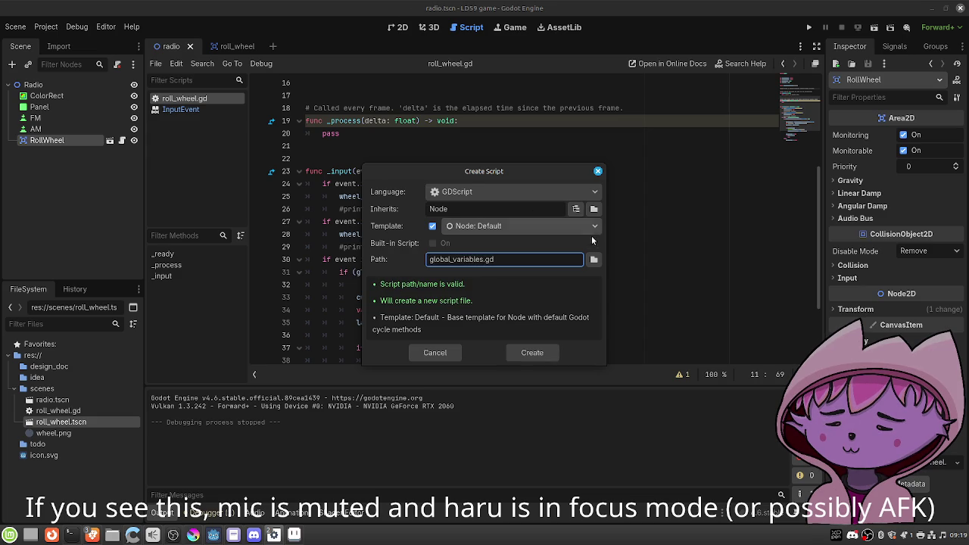
click(593, 259)
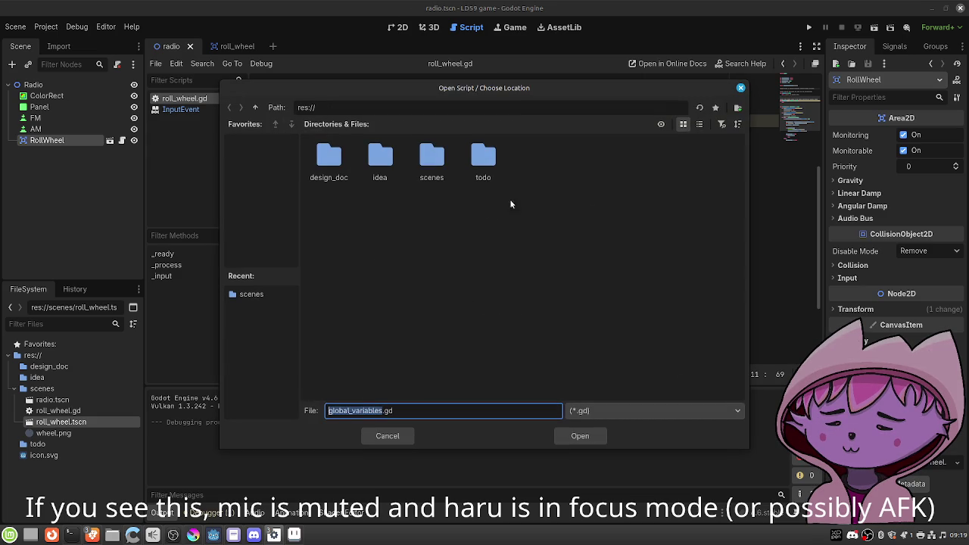
click(741, 111)
text(scripts)
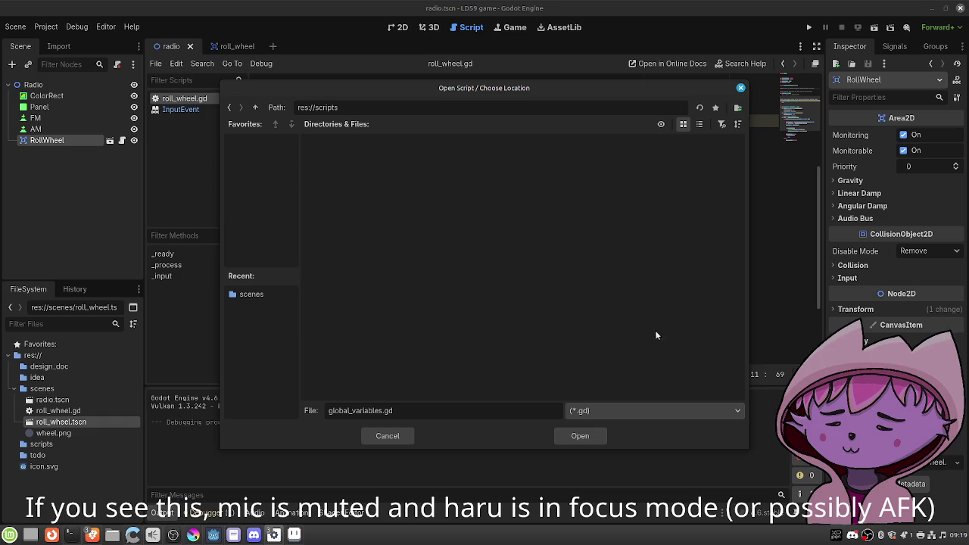
click(579, 435)
click(530, 351)
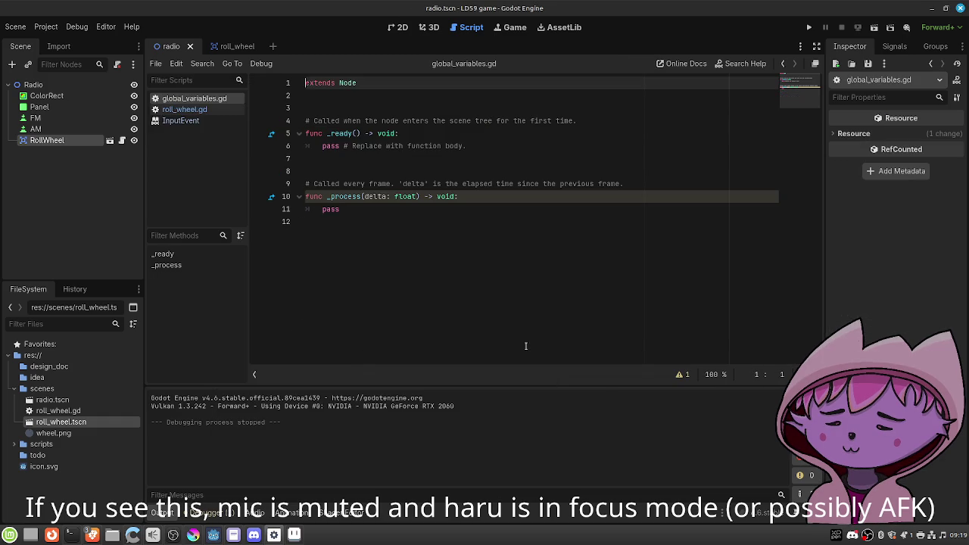
Replace the template code with frequency_adjustment_min = 100.0, frequency_adjustment_max = 200.0 and current_frequency = 150.0.
mouse_move(363, 209)
mouse_down()
mouse_move(306, 183)
mouse_move(310, 120)
mouse_up()
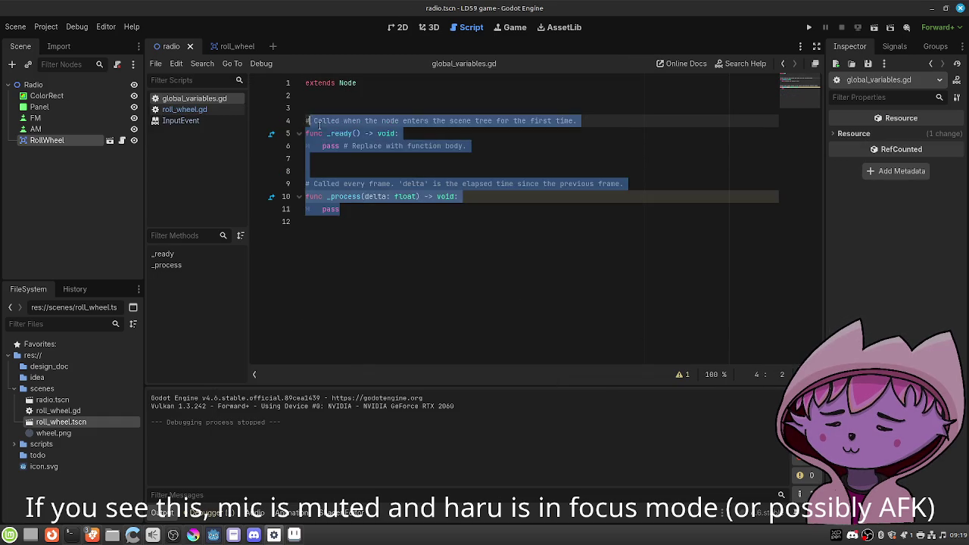
key(BackSpace)
text(var fre)
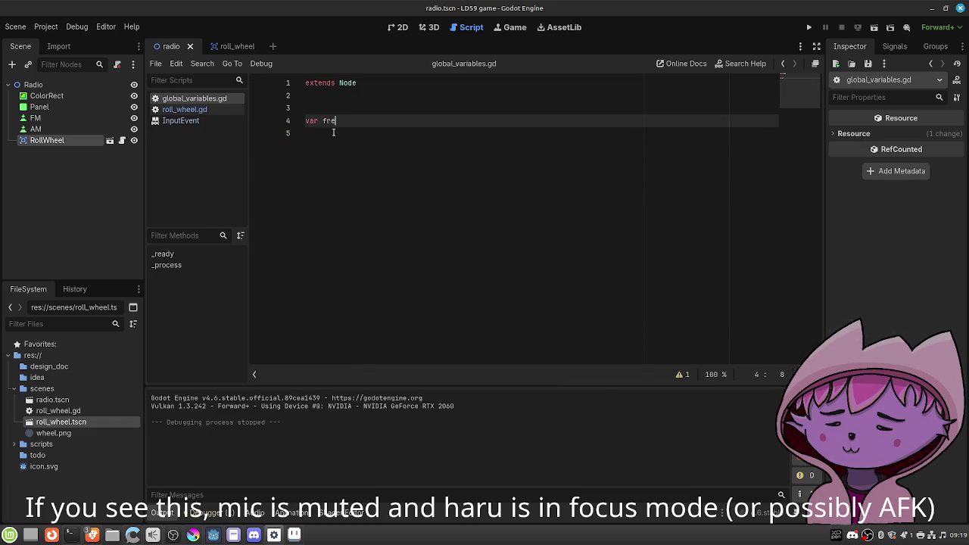
text(quency_adjust)
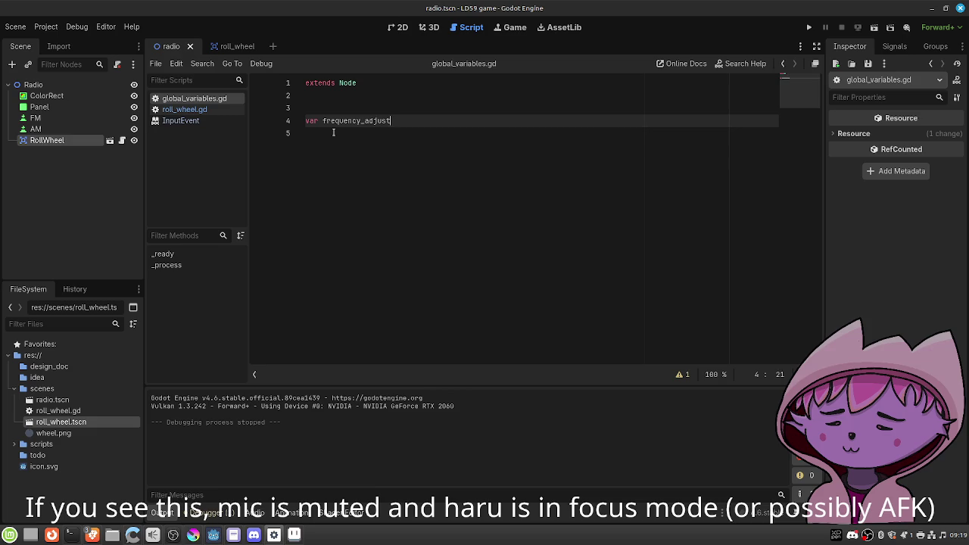
text(ment_min )
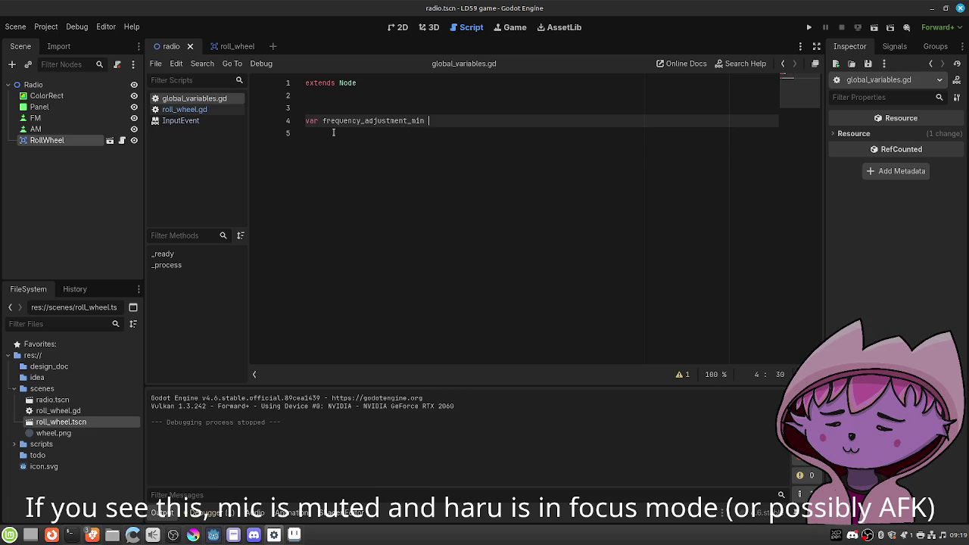
text(= 100.0)
key(Return)
text(var frequency_a)
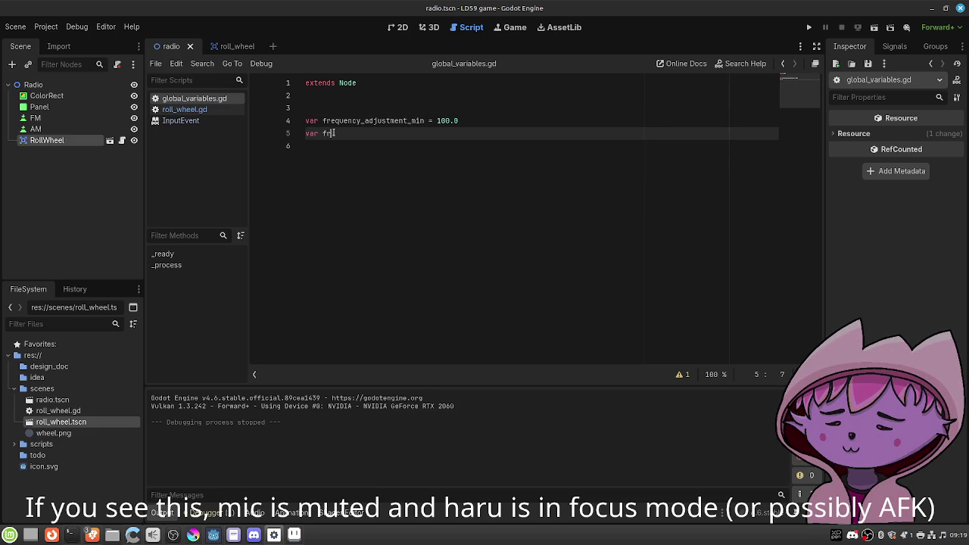
text(djustment_max = 200.0)
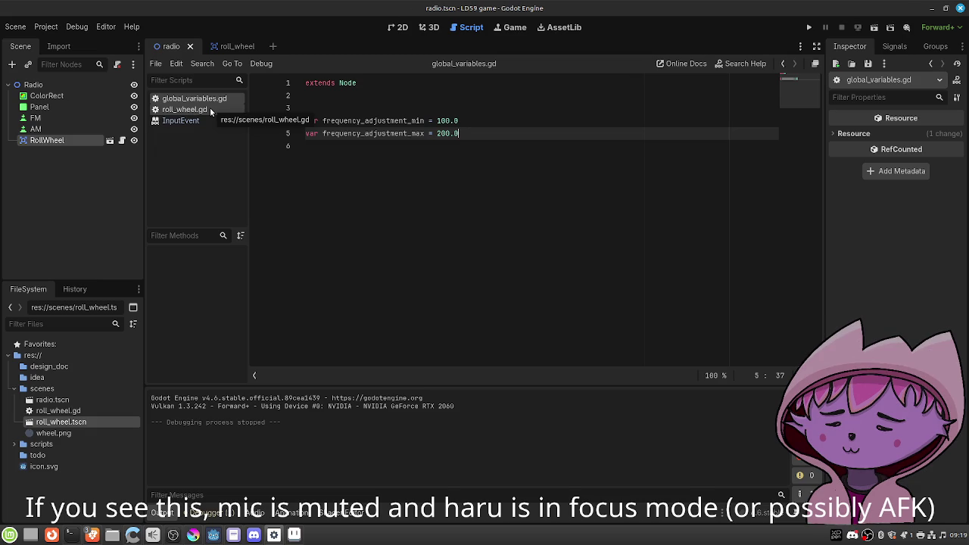
key(Up)
key(Up)
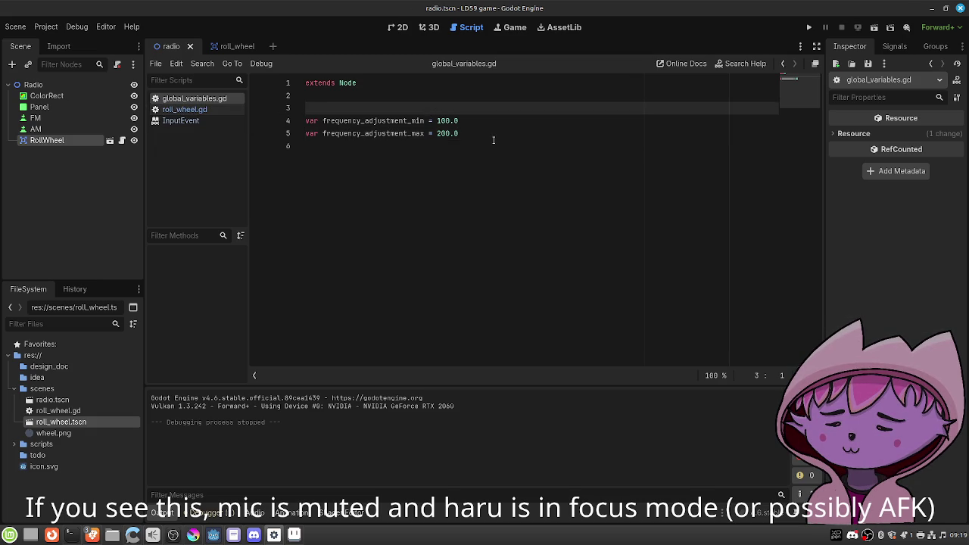
key(Return)
text(var c)
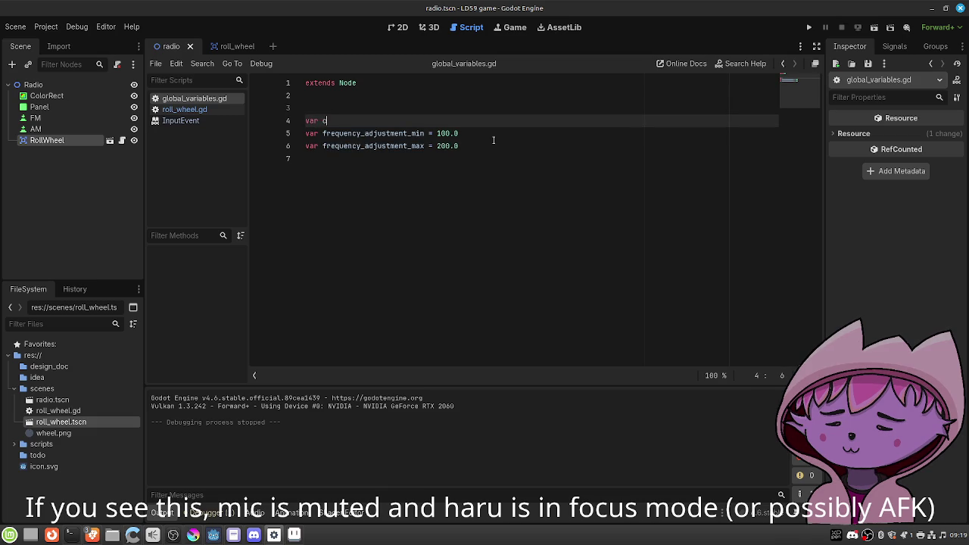
text(urrent_freq)
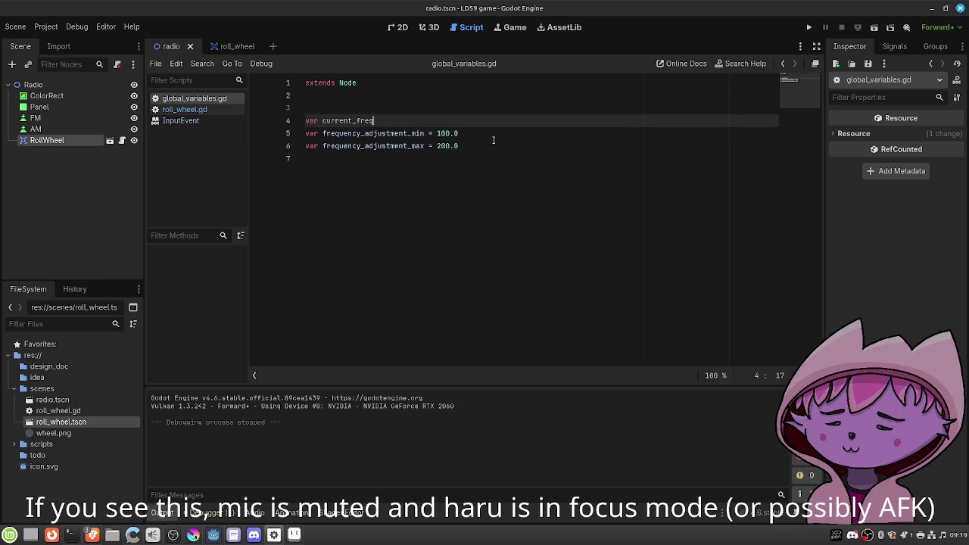
text(uency = 150.0)
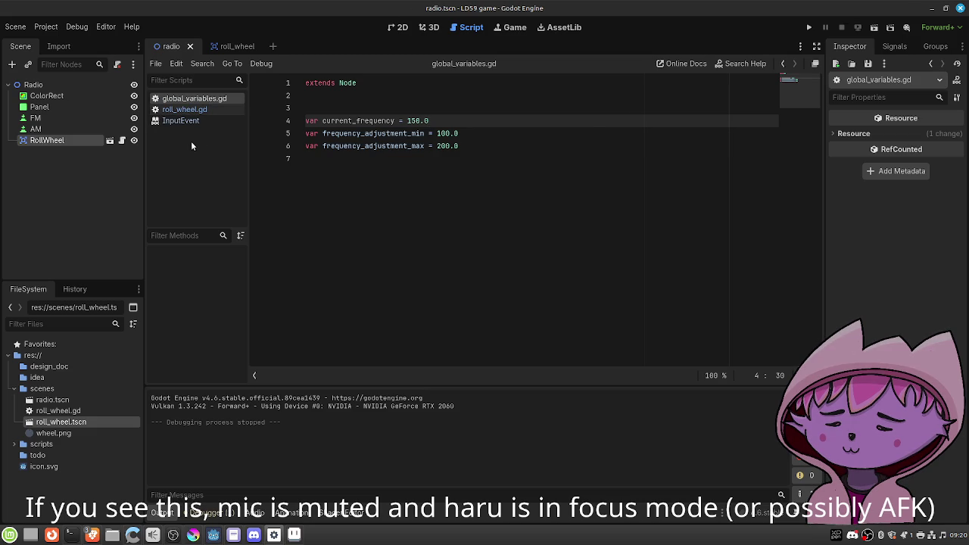
In roll_wheel.gd, rename the signal to frequency_adjusted with no parameter.
click(183, 109)
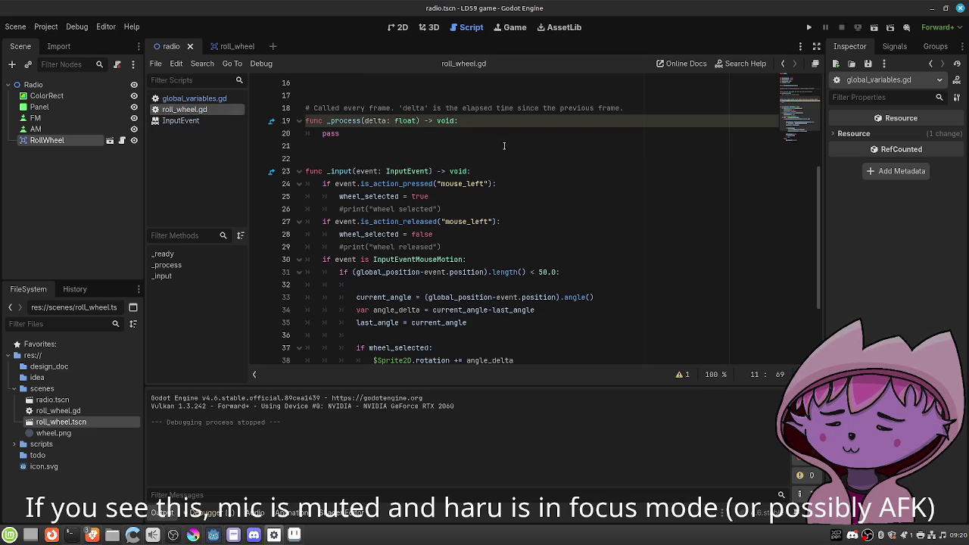
scroll(502, 145, up, 5)
click(467, 184)
key(BackSpace)
key(BackSpace)
key(BackSpace)
key(BackSpace)
key(BackSpace)
key(BackSpace)
text(ed)
scroll(444, 208, down, 1)
scroll(444, 208, down, 7)
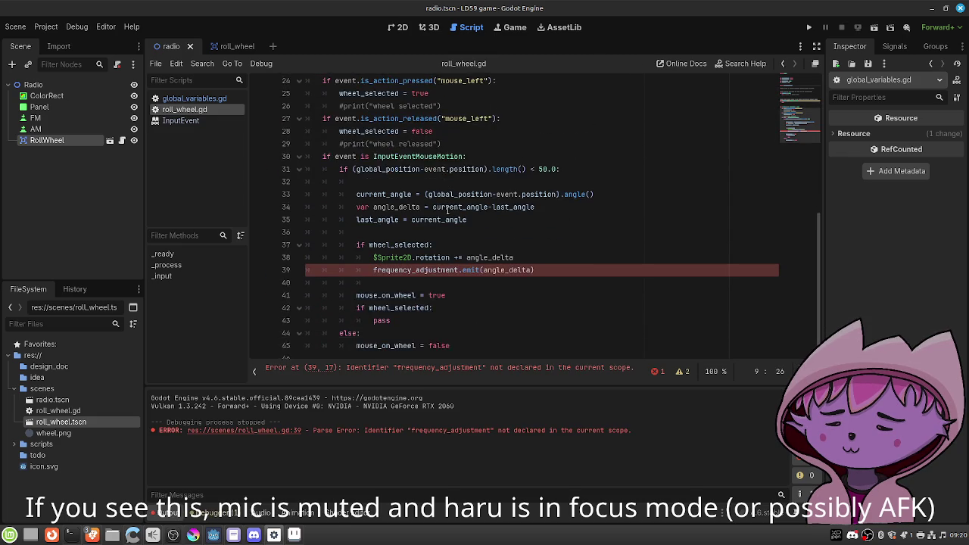
Change the emit line to frequency_adjusted.emit() with no argument and save.
click(544, 262)
key(ctrl+shift+Left)
key(ctrl+shift+Left)
key(BackSpace)
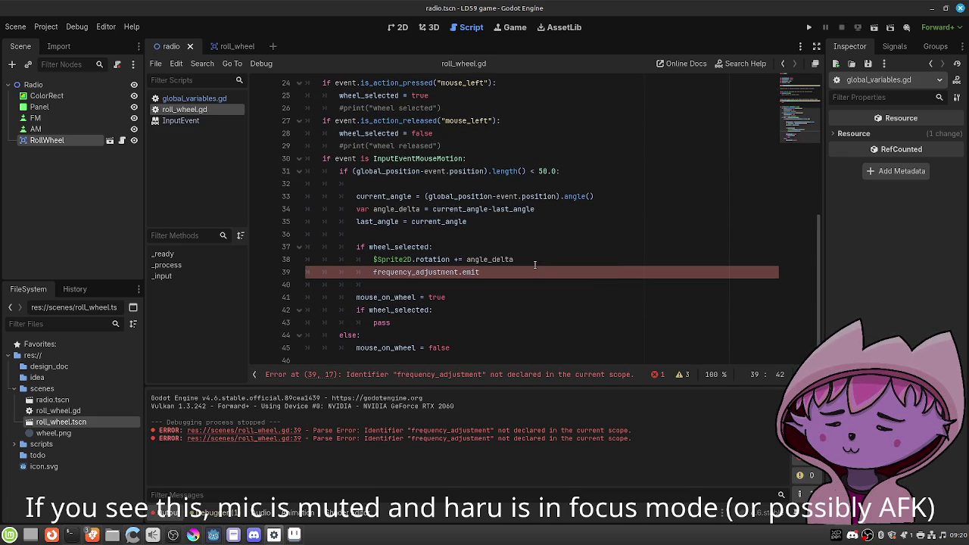
text(())
key(ctrl+s)
click(537, 259)
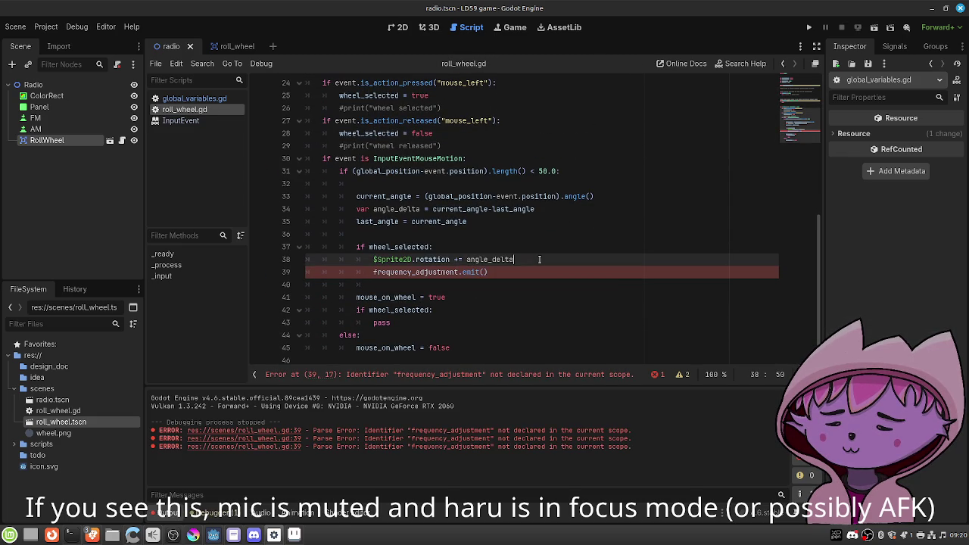
click(458, 272)
key(BackSpace)
key(BackSpace)
key(BackSpace)
text(ed)
key(ctrl+s)
Insert an empty line above the emit call and save the script.
click(538, 258)
key(Return)
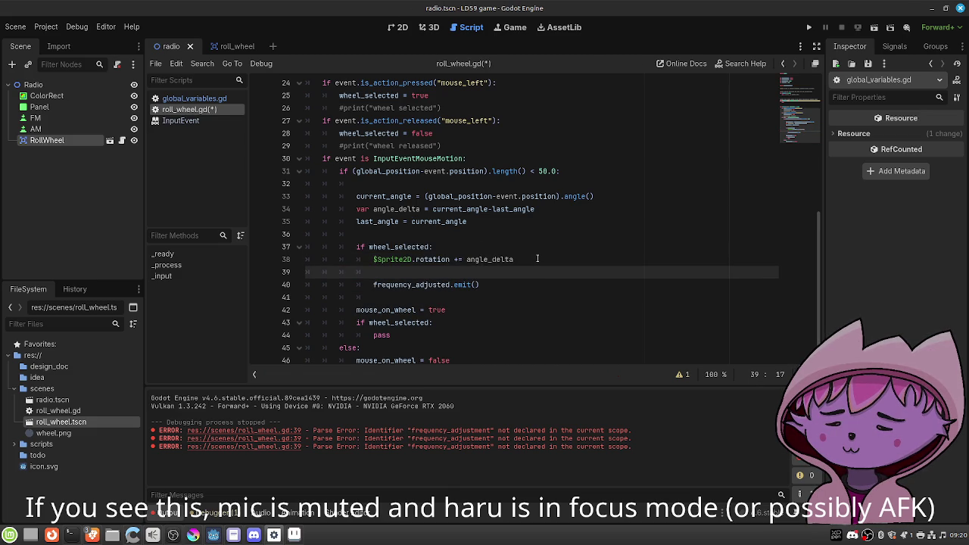
text(f)
key(BackSpace)
text(Glo)
key(BackSpace)
key(BackSpace)
key(BackSpace)
key(ctrl+s)
click(42, 29)
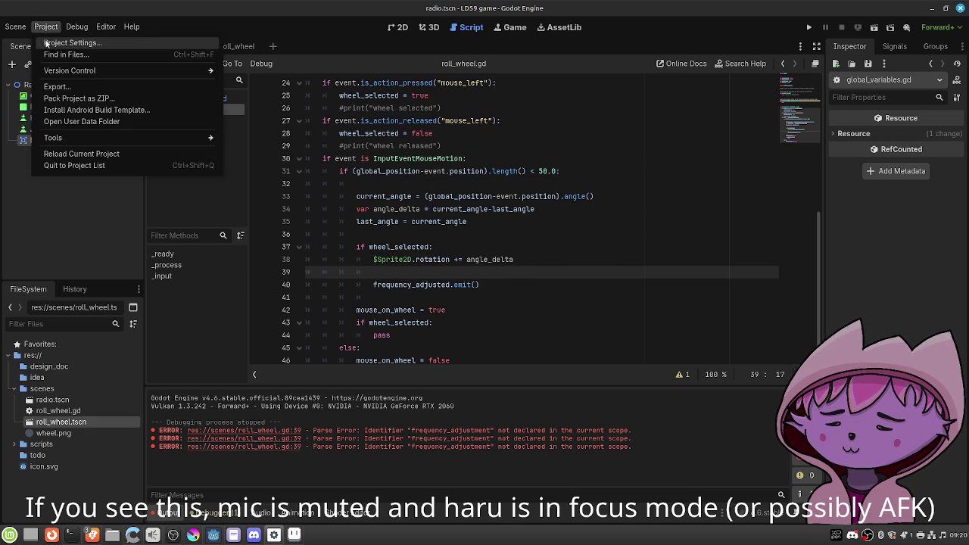
Add res://scripts/global_variables.gd to the Autoload list as GlobalVariables in Project Settings.
click(57, 40)
click(357, 108)
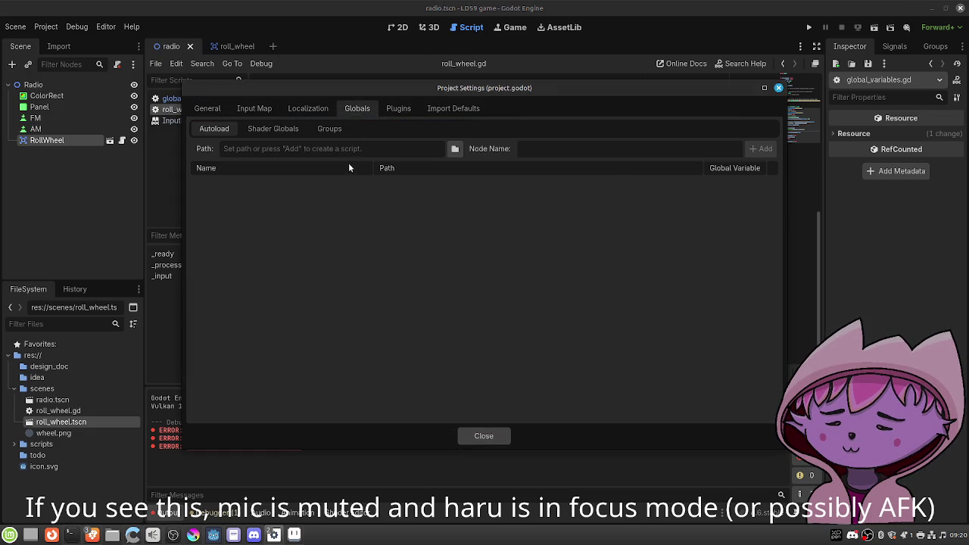
click(454, 149)
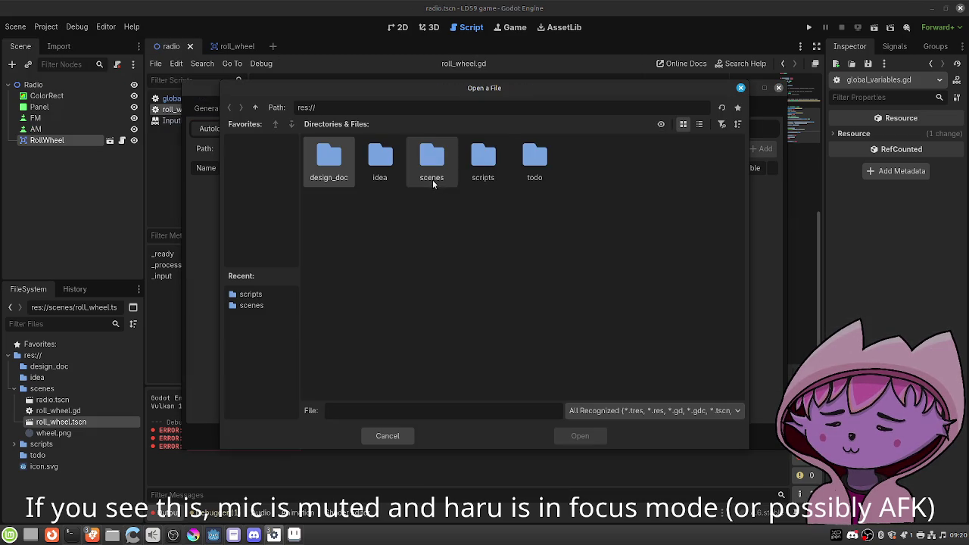
double_click(479, 163)
double_click(333, 160)
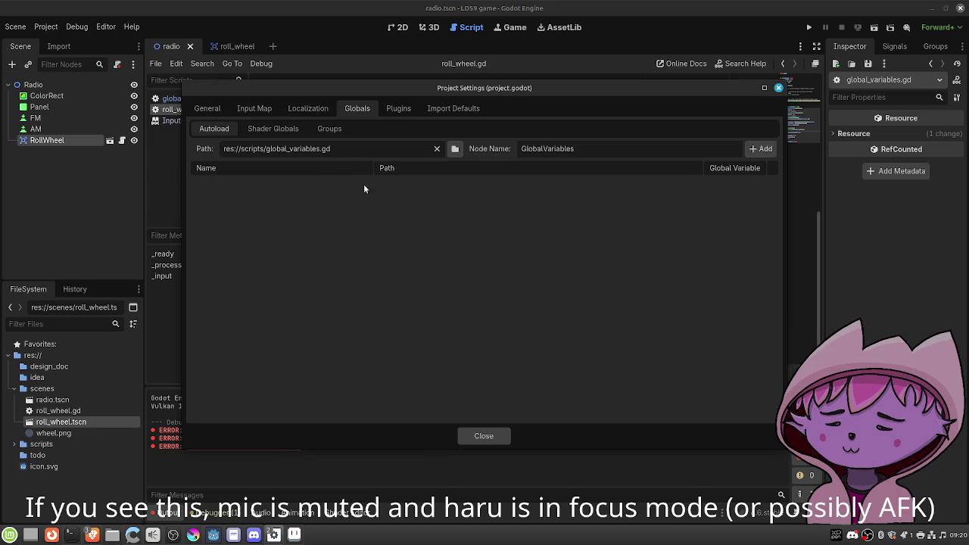
click(761, 148)
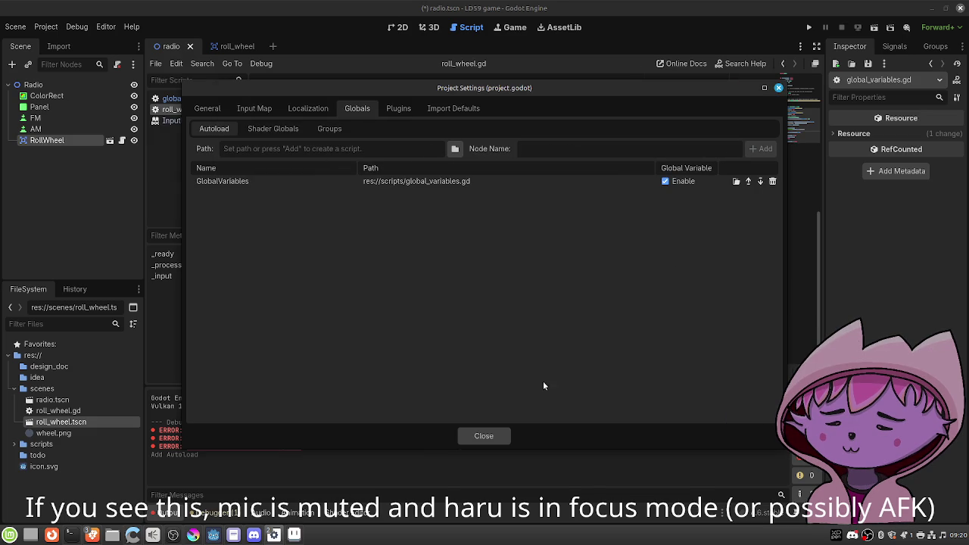
click(484, 436)
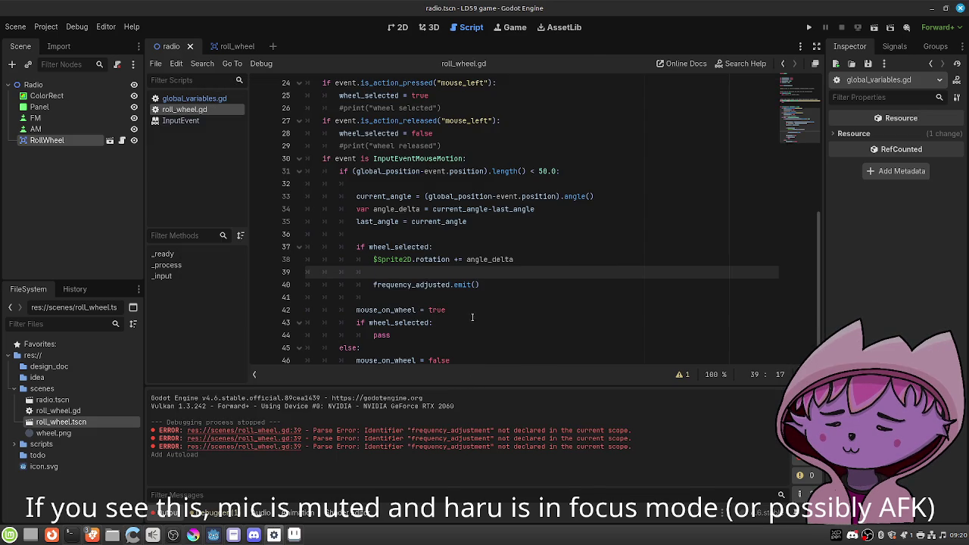
Write 'if GlobalVariables.current_frequency + angle_delta' on a new line above the rotation line.
text(Glo)
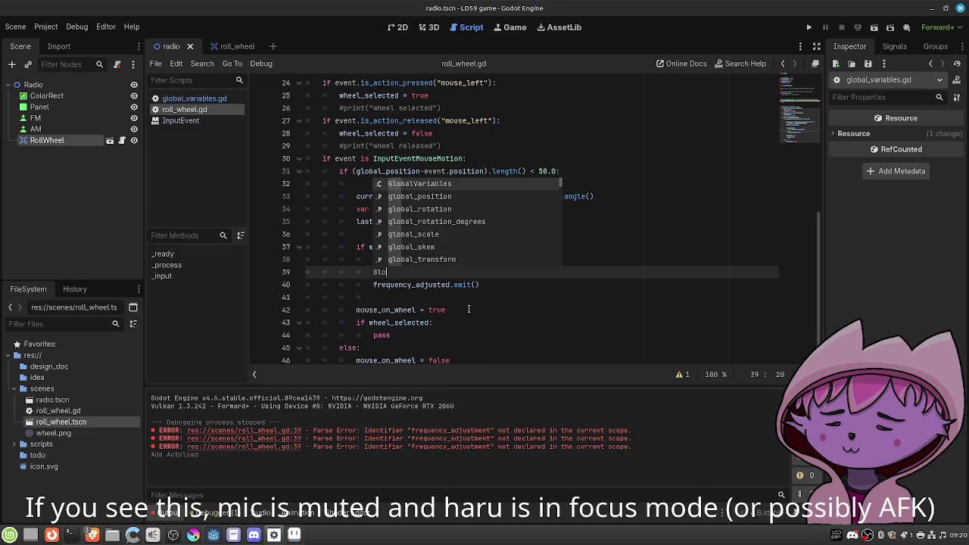
key(Return)
text(.)
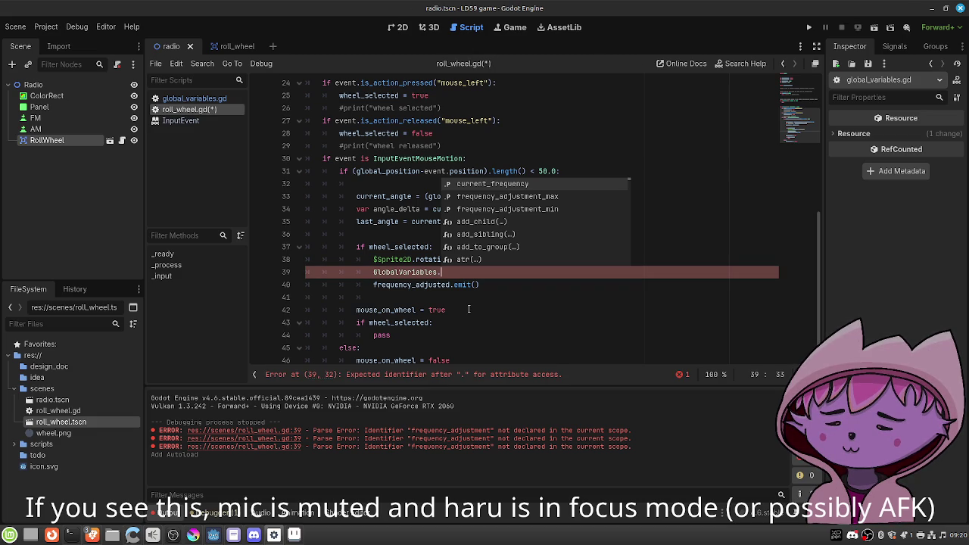
key(Escape)
key(ctrl+BackSpace)
key(ctrl+BackSpace)
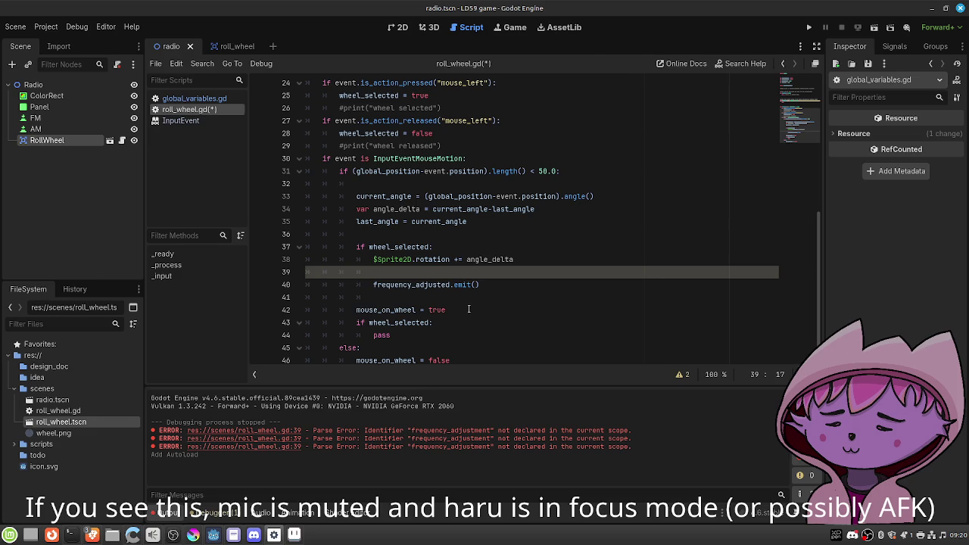
click(476, 254)
key(ctrl+shift+Return)
text(if )
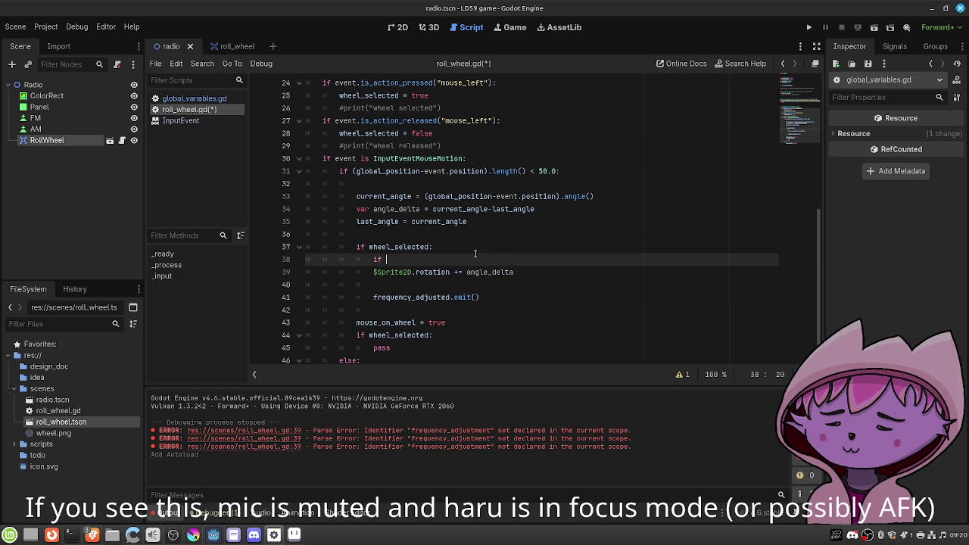
text(Glo)
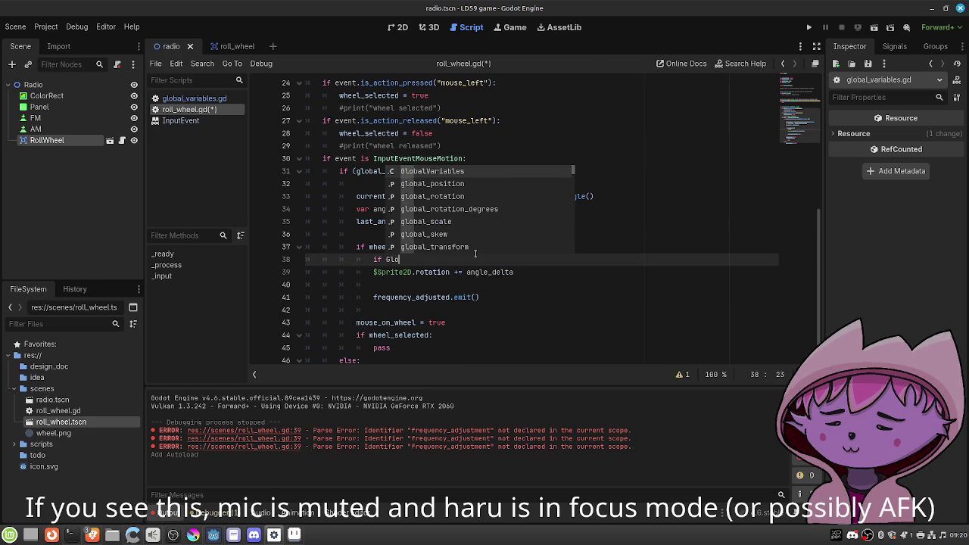
key(Return)
text(.cu)
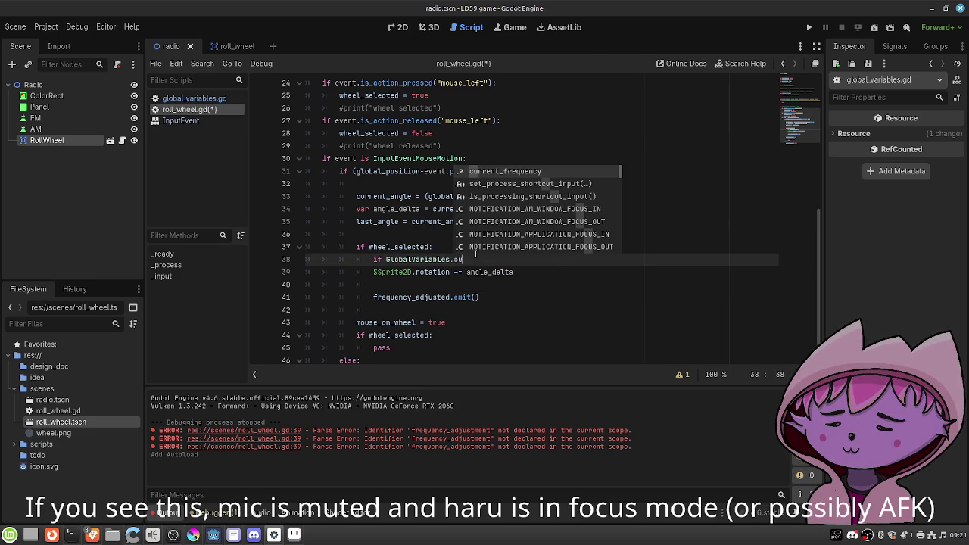
key(Return)
text(+ angle_delta)
Add a blank line after the top variable declarations.
scroll(475, 249, down, 1)
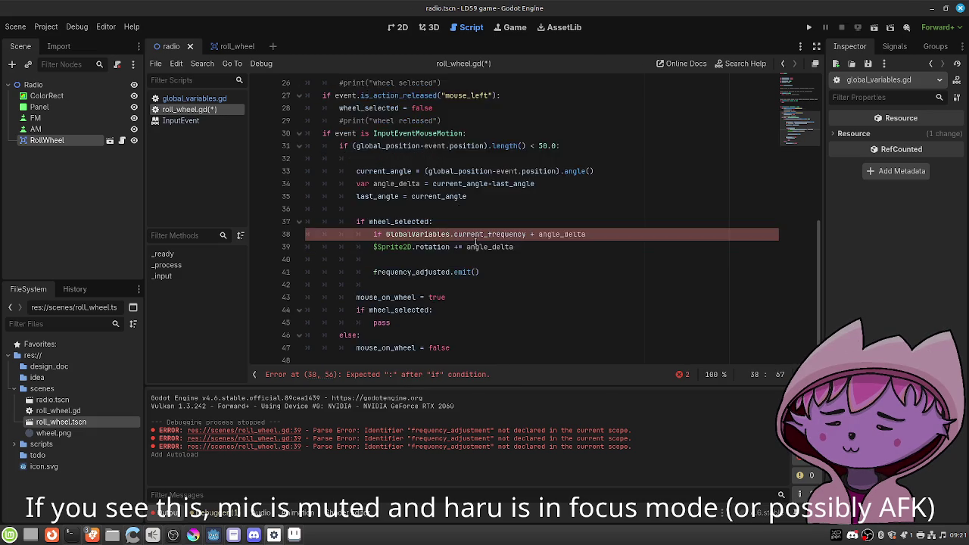
scroll(477, 227, up, 10)
click(479, 169)
key(Return)
key(Return)
key(Up)
text(@export )
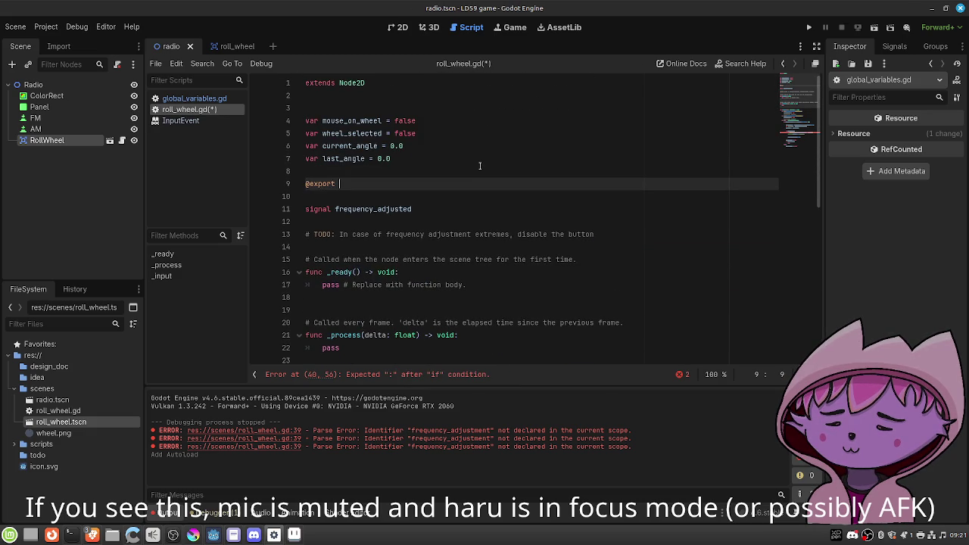
text(var )
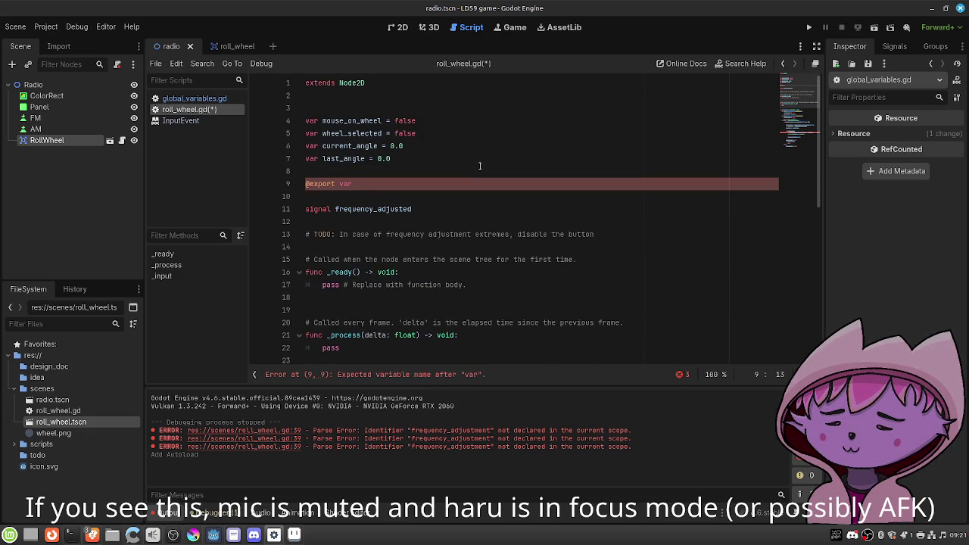
text(f)
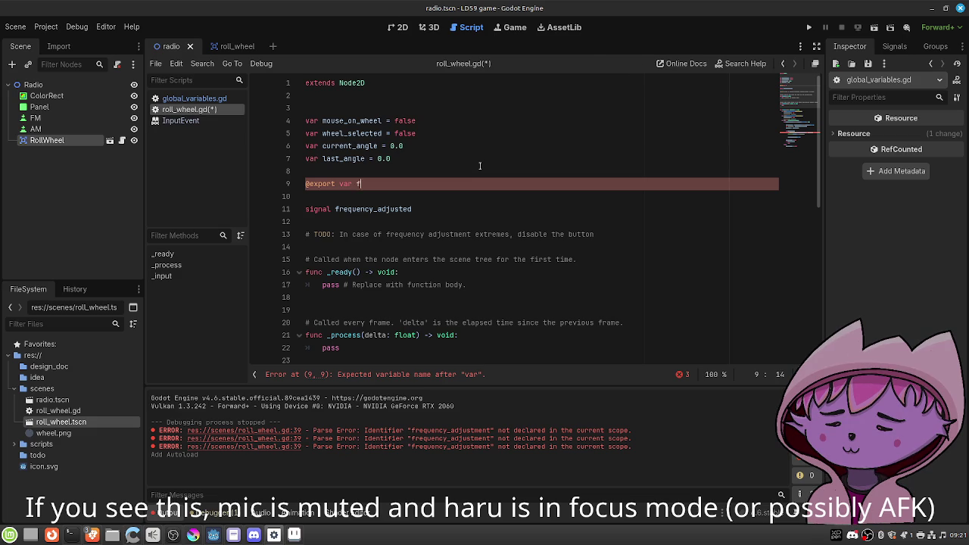
text(requency_a)
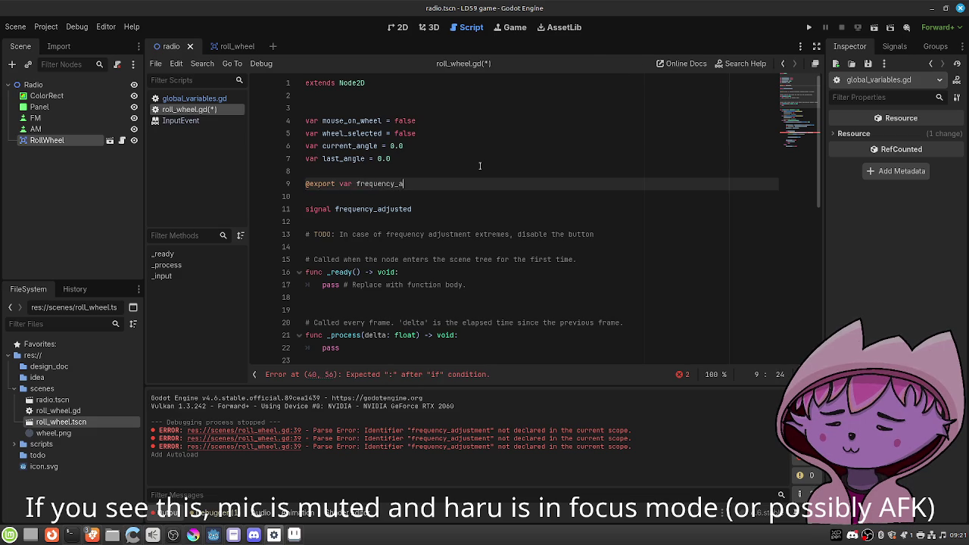
text(djustment_)
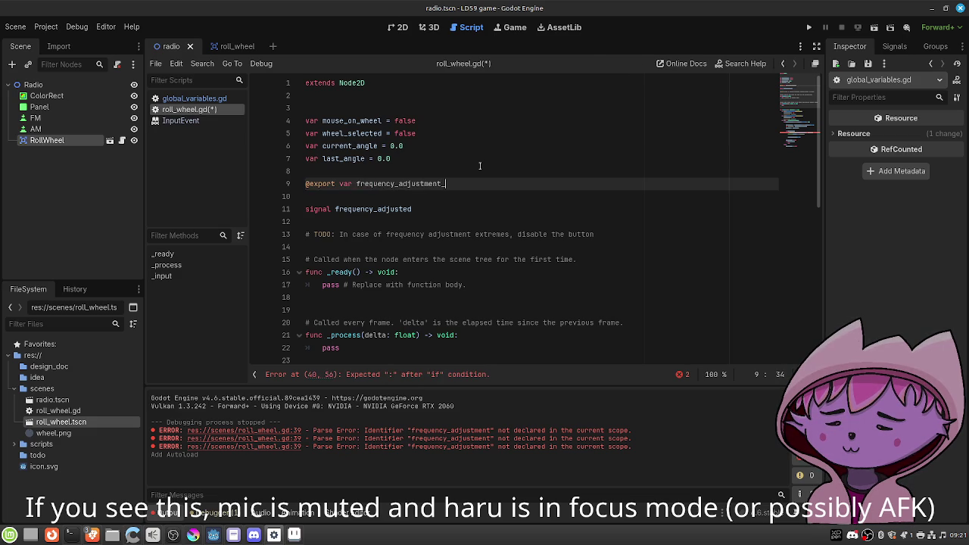
text(multipliter)
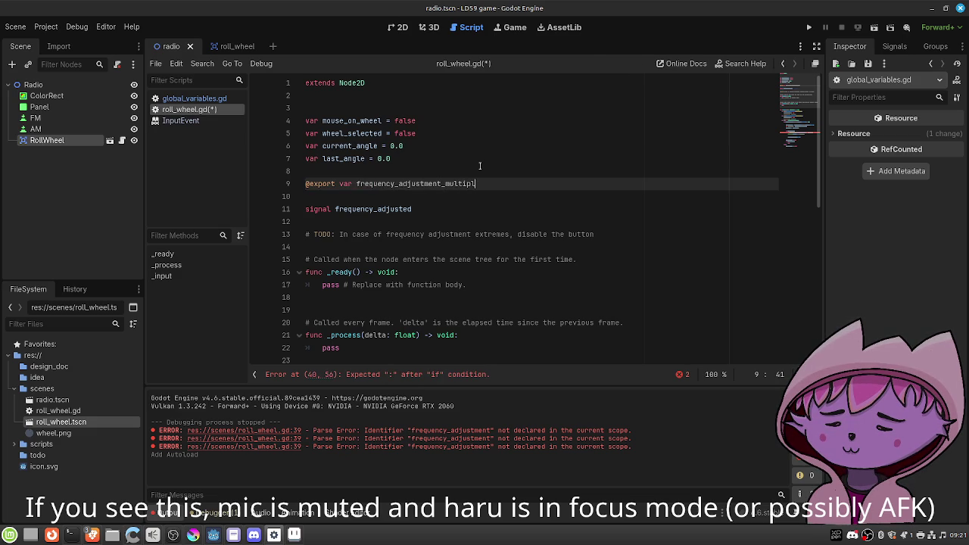
key(BackSpace)
key(BackSpace)
key(BackSpace)
text(er = 10.0)
key(ctrl+s)
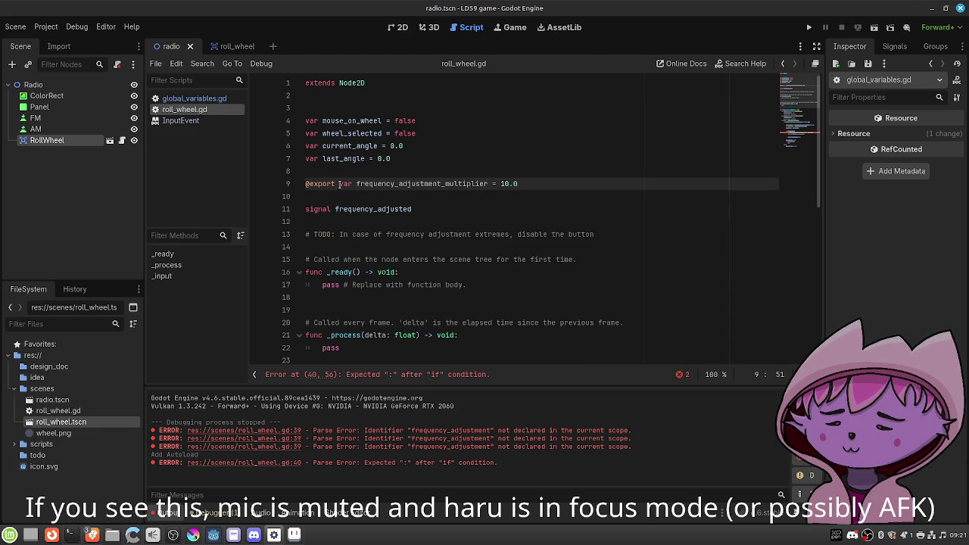
drag(354, 183, 492, 183)
key(ctrl+c)
scroll(523, 256, down, 8)
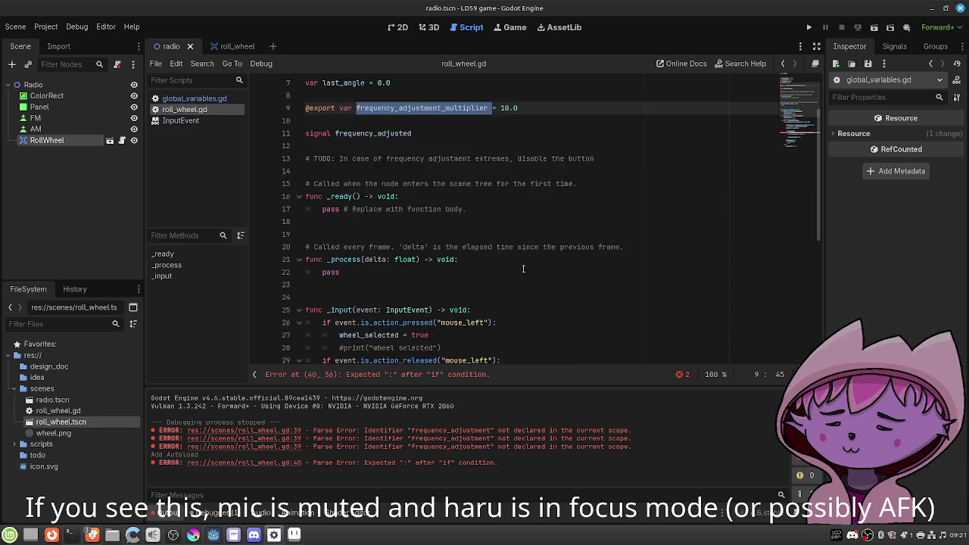
Complete line 40's condition with the multiplier and GlobalVariables.frequency_adjustment_max, ending in a colon.
click(594, 266)
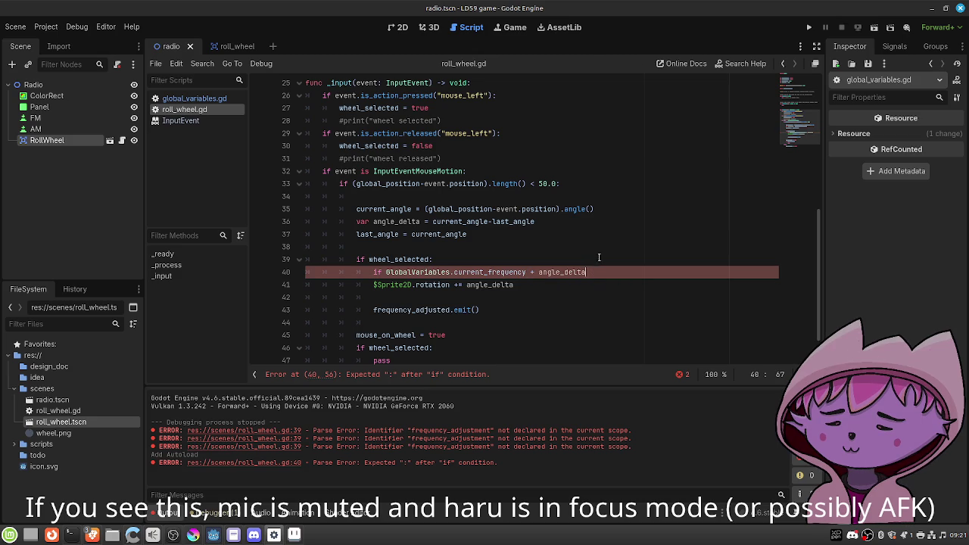
text(*)
key(ctrl+v)
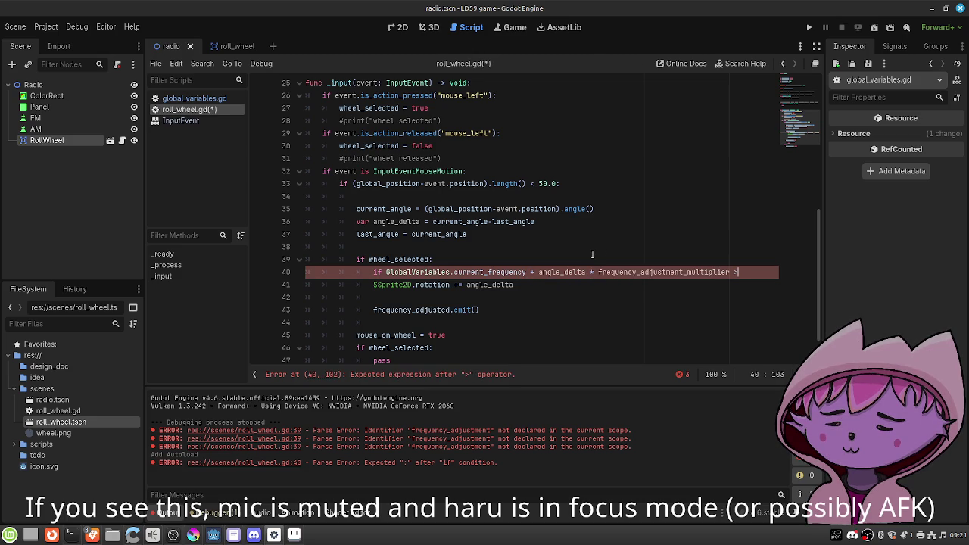
text(Glo)
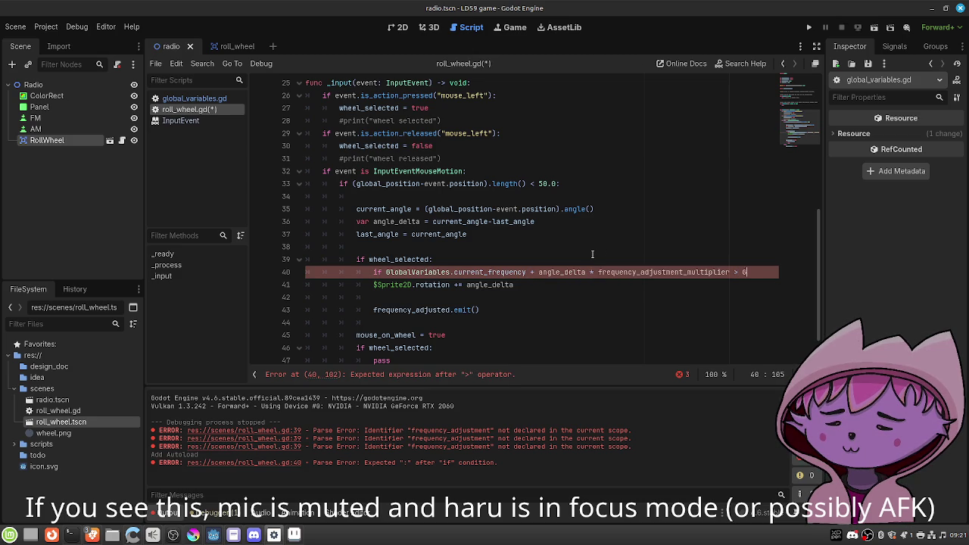
key(Return)
text(.)
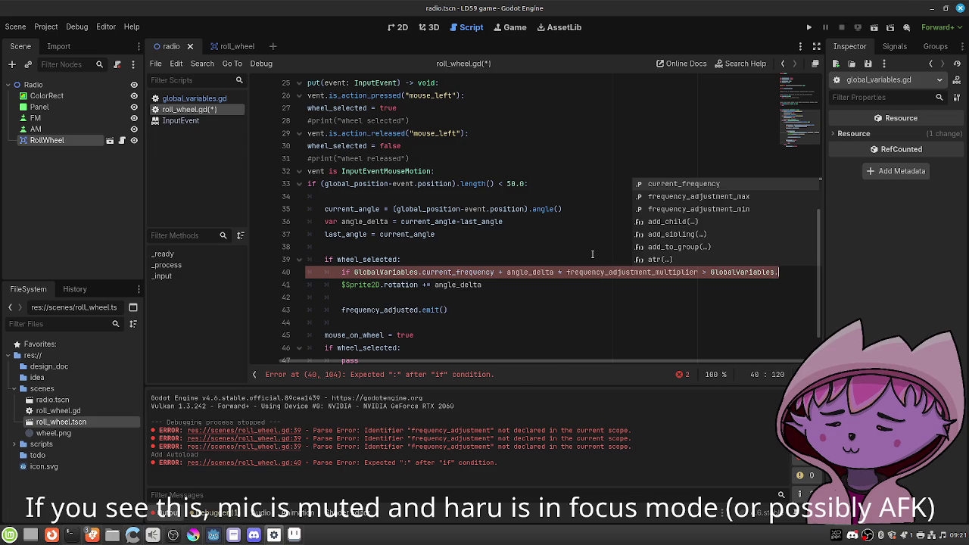
key(Down)
key(Return)
text(:)
key(Return)
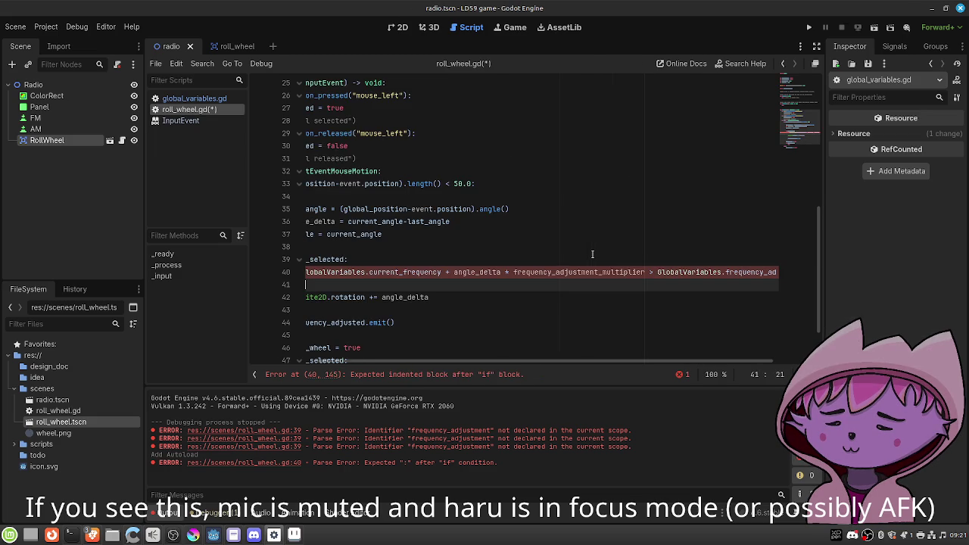
Inside the if, set GlobalVariables.current_frequency = GlobalVariables.frequency_adjustment_max.
drag(560, 361, 493, 363)
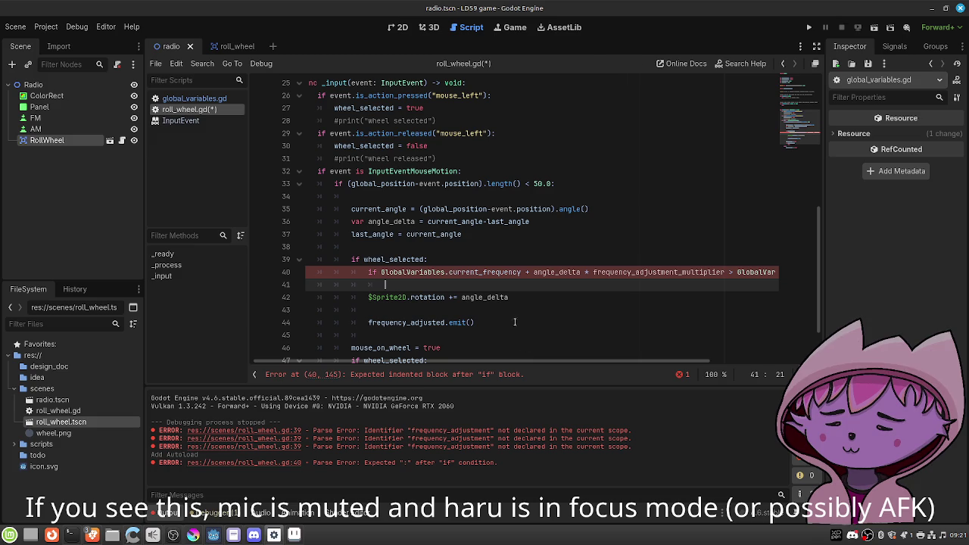
mouse_move(519, 274)
mouse_down()
mouse_move(382, 273)
mouse_move(525, 273)
mouse_up()
click(381, 272)
key(ctrl+c)
click(463, 286)
key(Tab)
key(ctrl+v)
text(= )
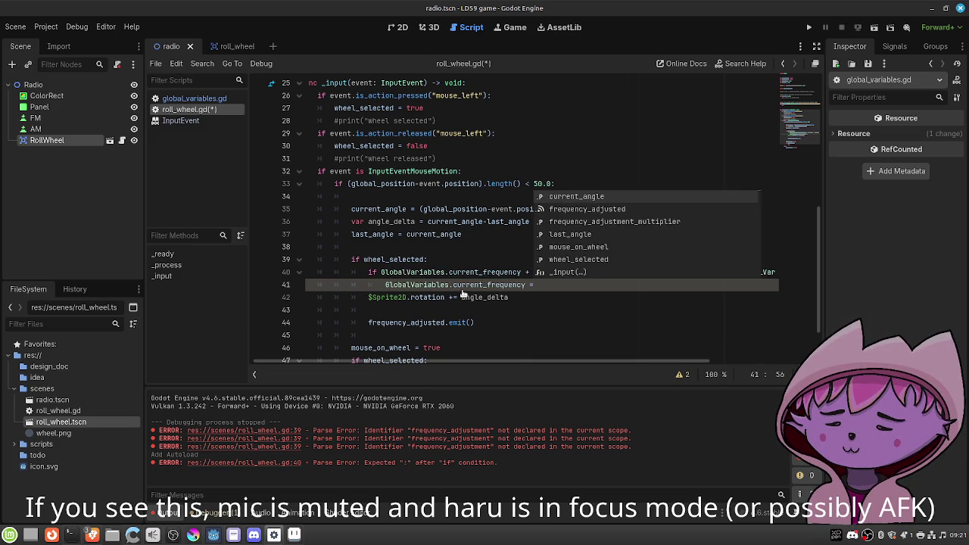
text(G)
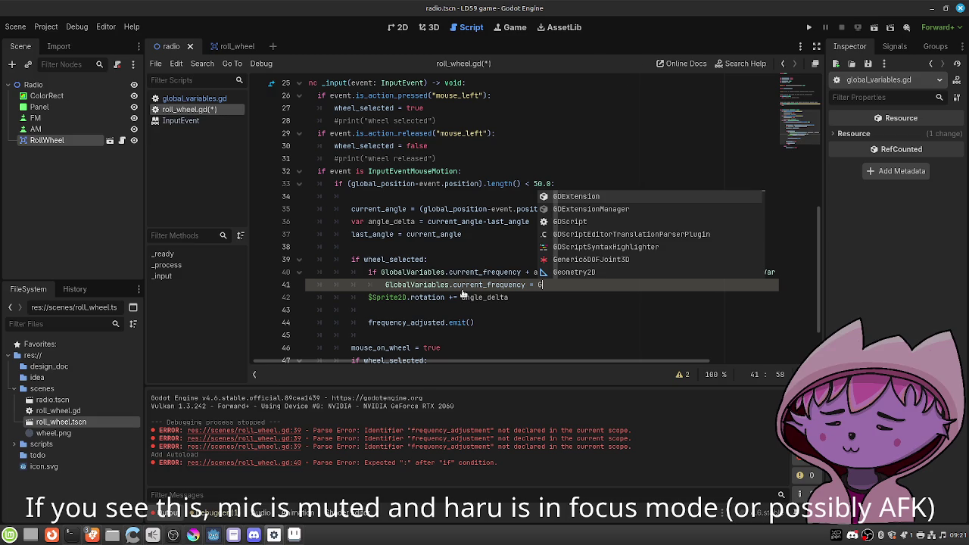
text(lobal)
key(Return)
text(.)
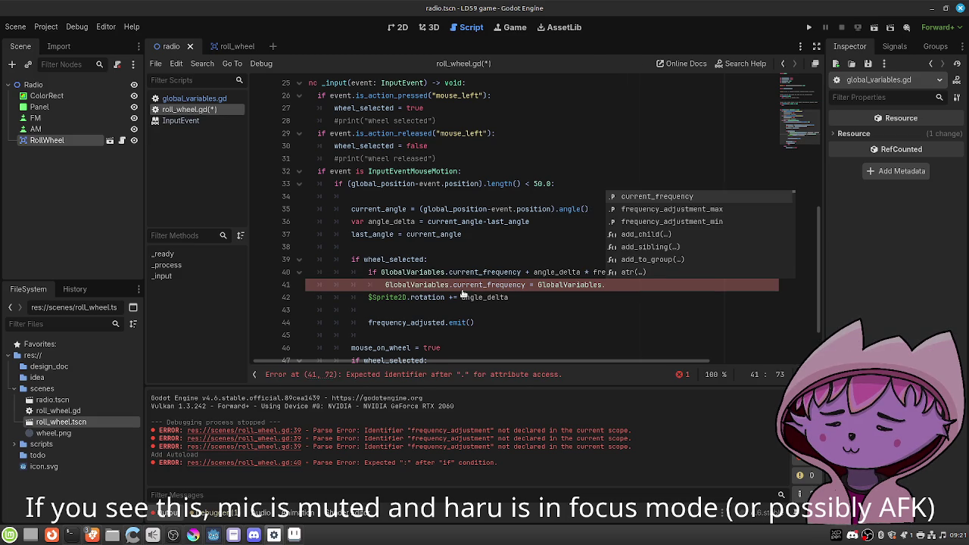
key(Down)
key(Return)
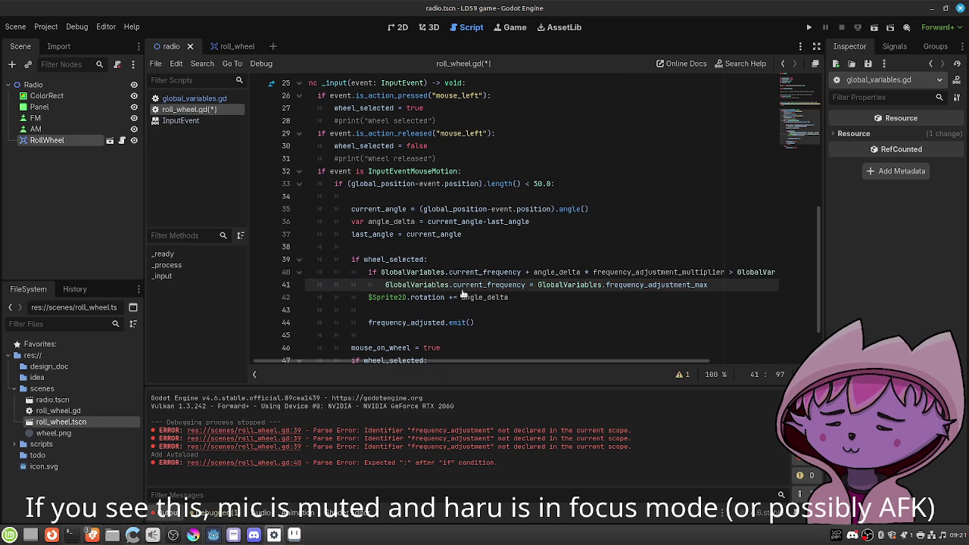
key(Return)
text(continue)
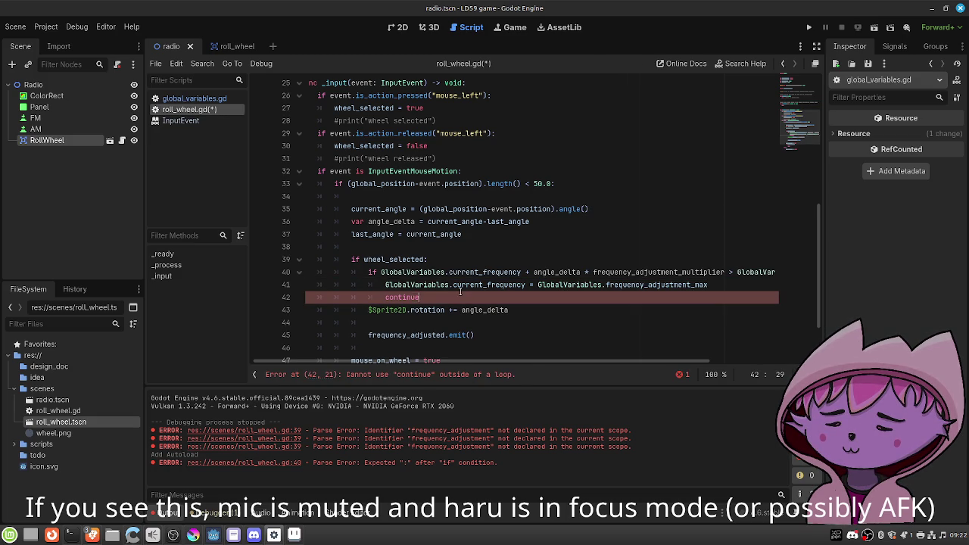
key(BackSpace)
key(BackSpace)
key(BackSpace)
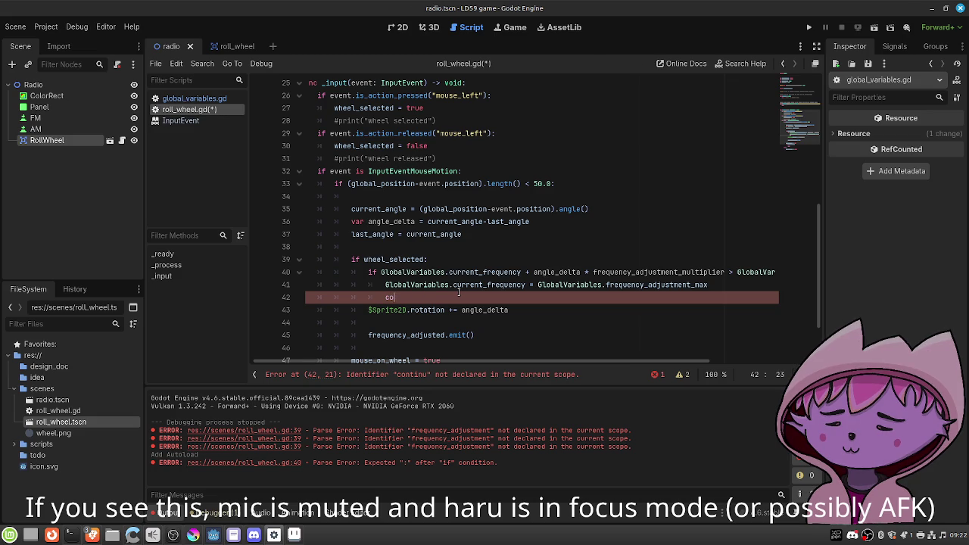
Start an elif branch by pasting a copy of the upper-limit condition and assignment.
scroll(458, 292, down, 1)
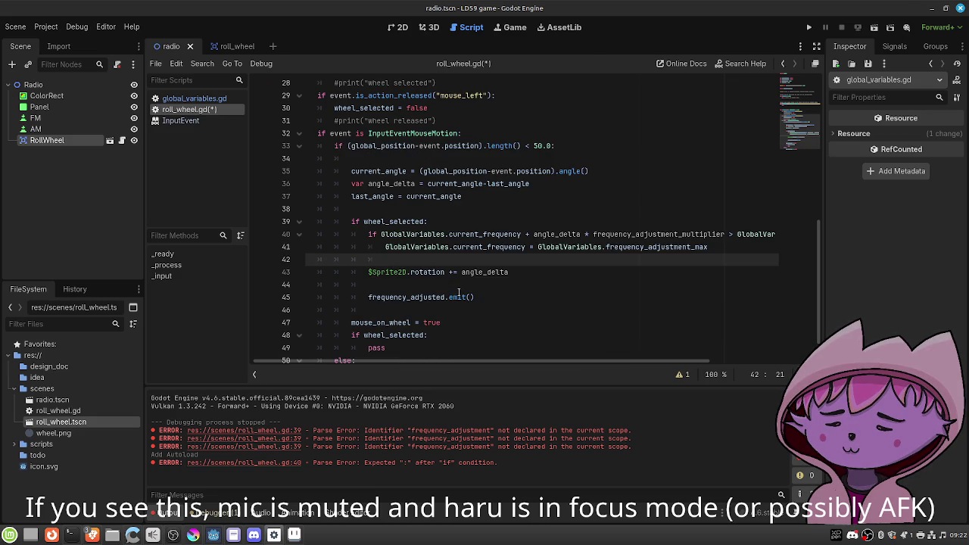
text(elif)
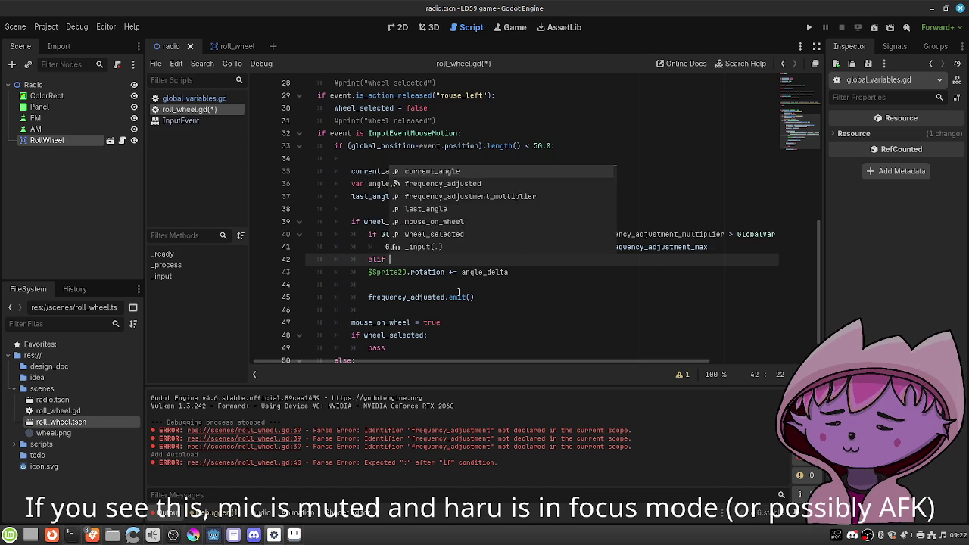
scroll(459, 292, down, 1)
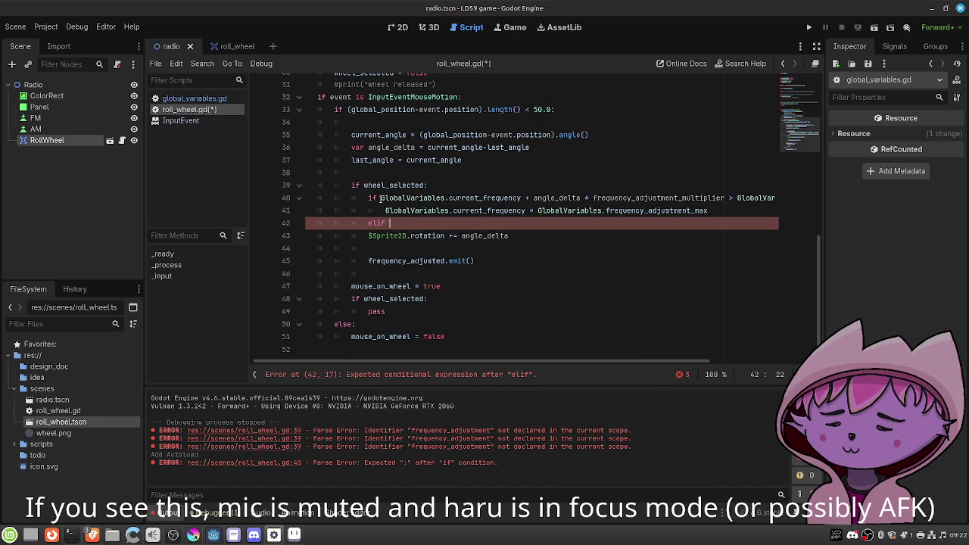
mouse_move(382, 198)
mouse_down()
mouse_move(389, 209)
mouse_move(709, 210)
mouse_up()
key(ctrl+c)
click(420, 223)
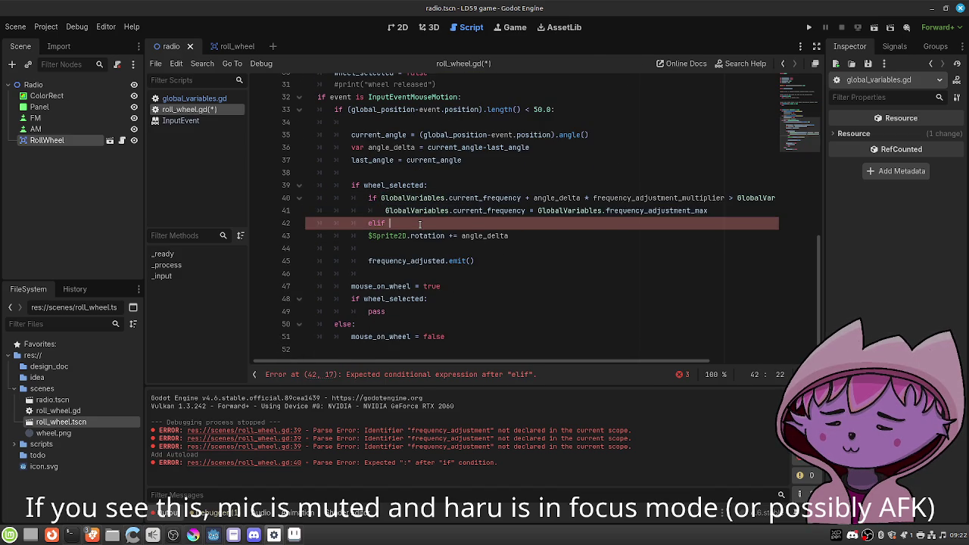
key(ctrl+v)
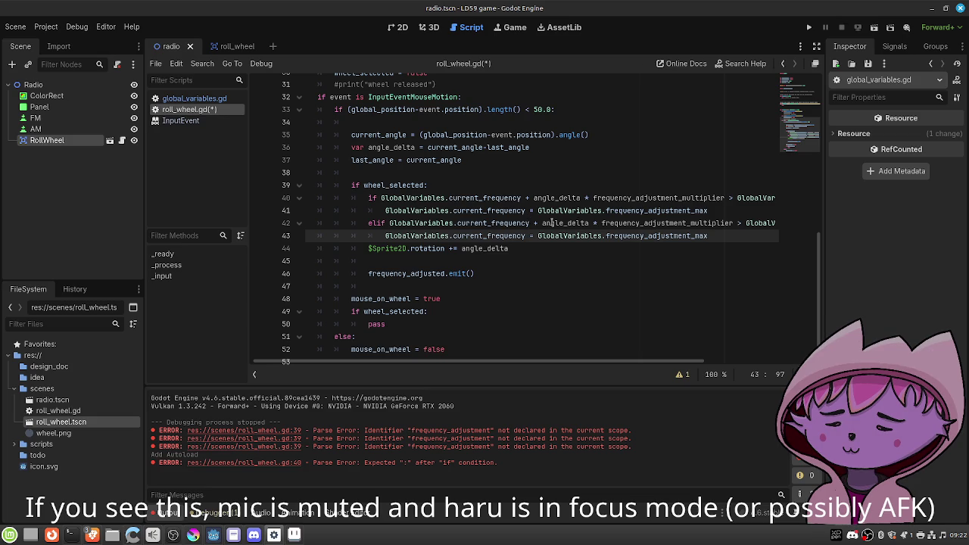
Make the elif subtract angle_delta and use frequency_adjustment_min in both condition and assignment.
click(537, 222)
key(BackSpace)
text(-)
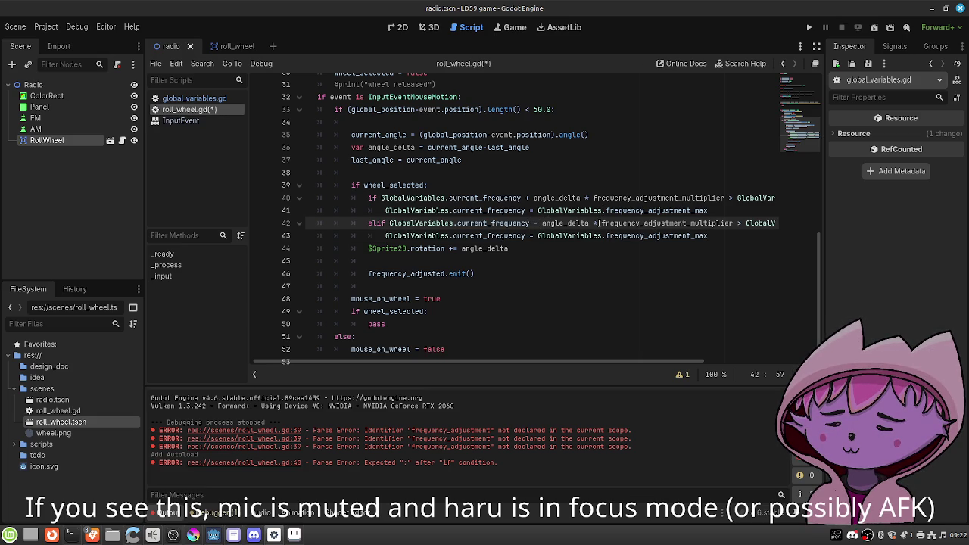
click(740, 222)
key(Right)
key(Right)
key(Right)
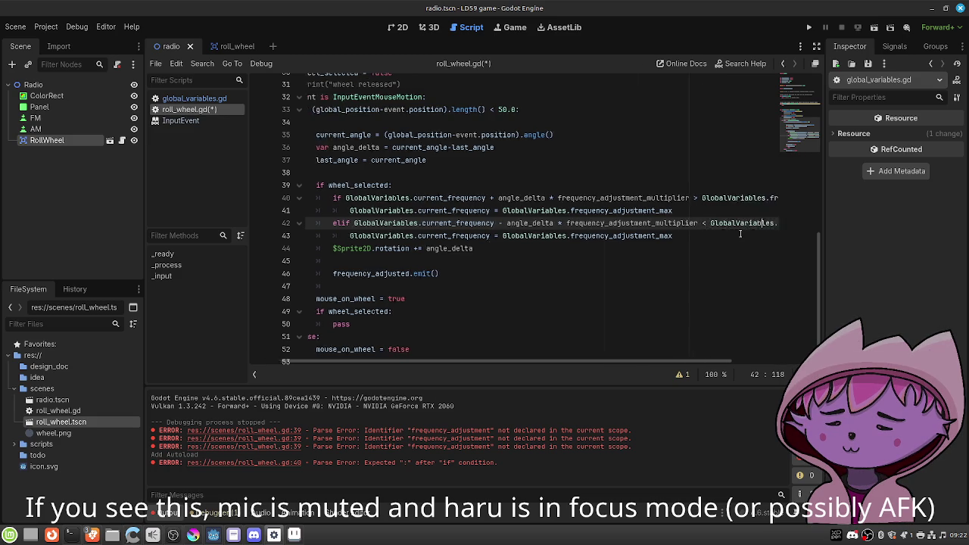
key(Right)
key(Right)
key(Right)
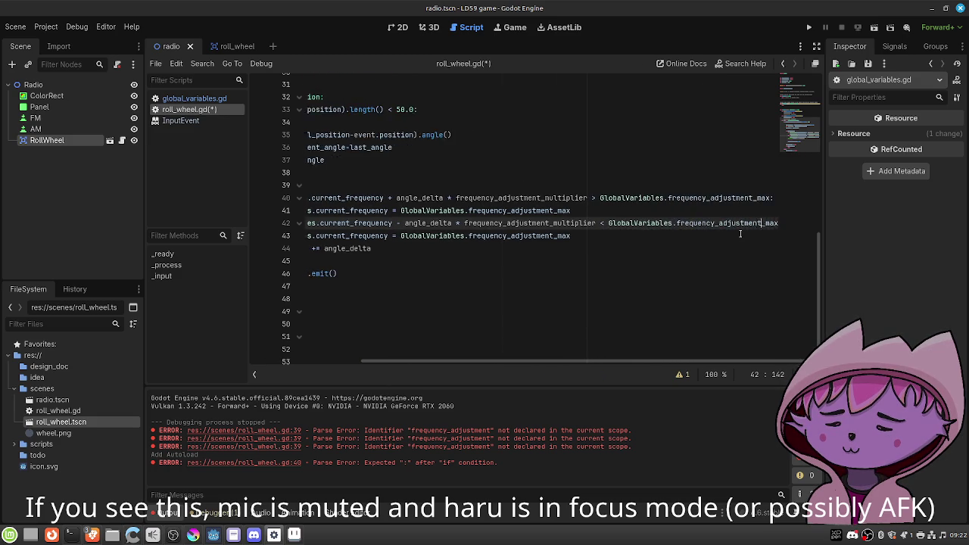
key(Right)
key(Right)
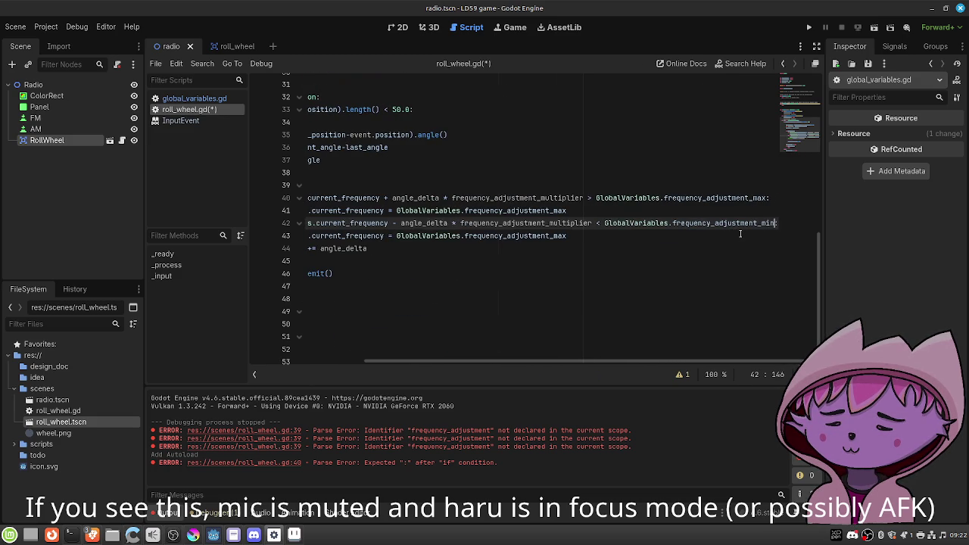
drag(532, 361, 467, 273)
click(675, 237)
key(BackSpace)
key(BackSpace)
text(in)
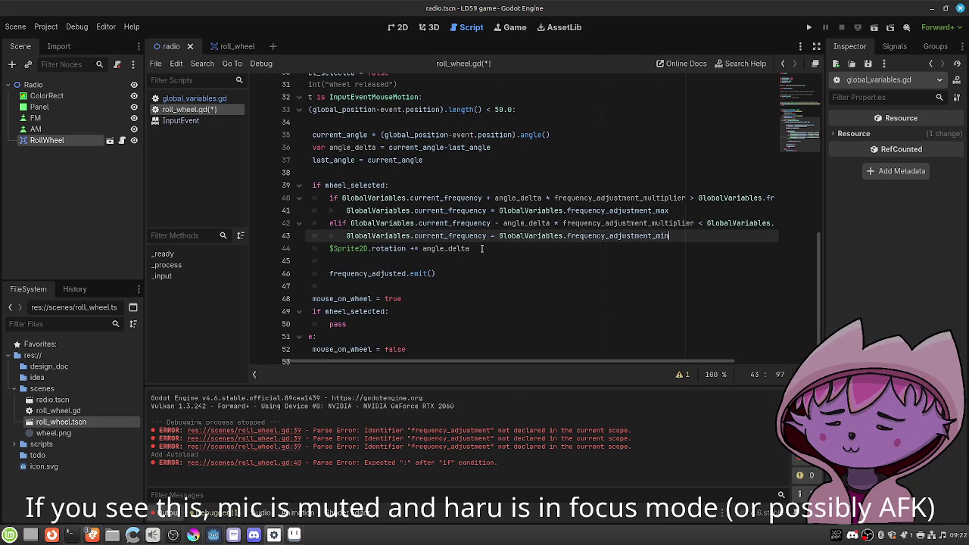
Add an else: line just above the sprite rotation line.
click(329, 249)
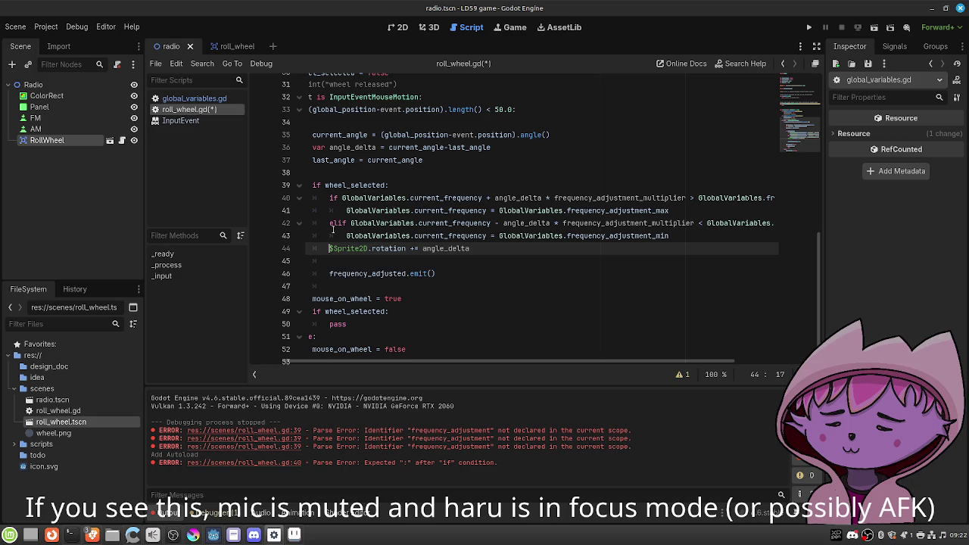
key(Return)
key(Up)
text(else:)
click(329, 261)
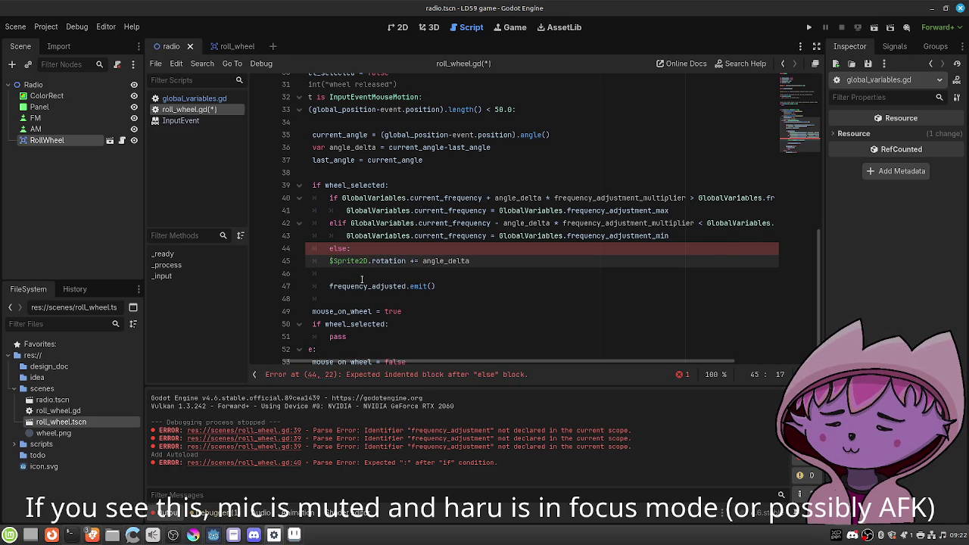
Indent the sprite rotation line and the frequency_adjusted emit call into the else block.
key(Tab)
click(360, 274)
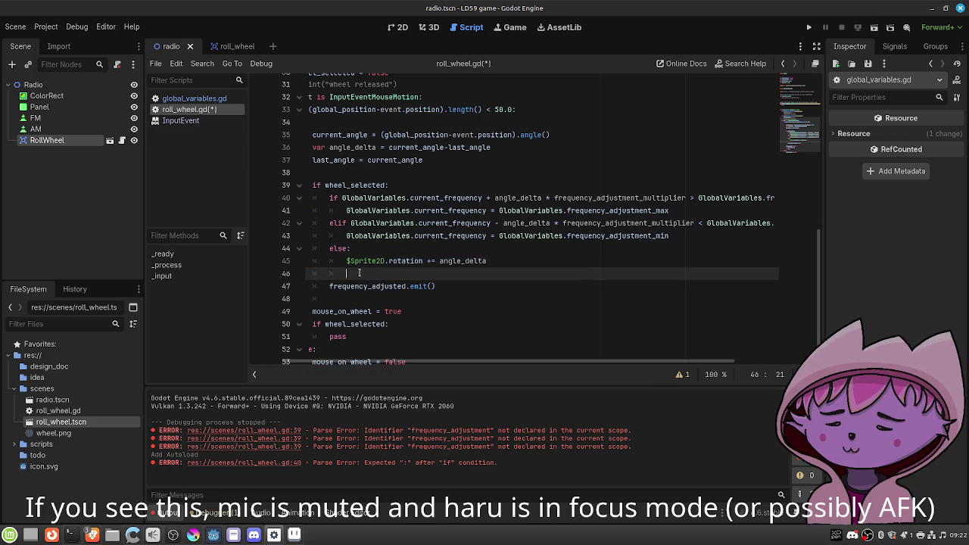
click(329, 285)
key(Tab)
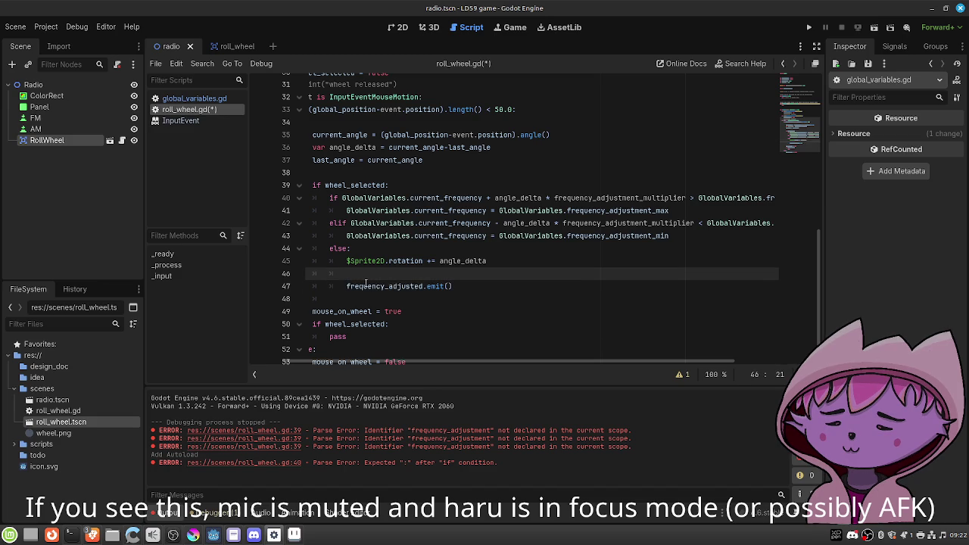
Write 'GlobalVariables.current_frequency = angle_delta * frequency_adjustment_multiplier' in the else branch.
text(GlobalVariables)
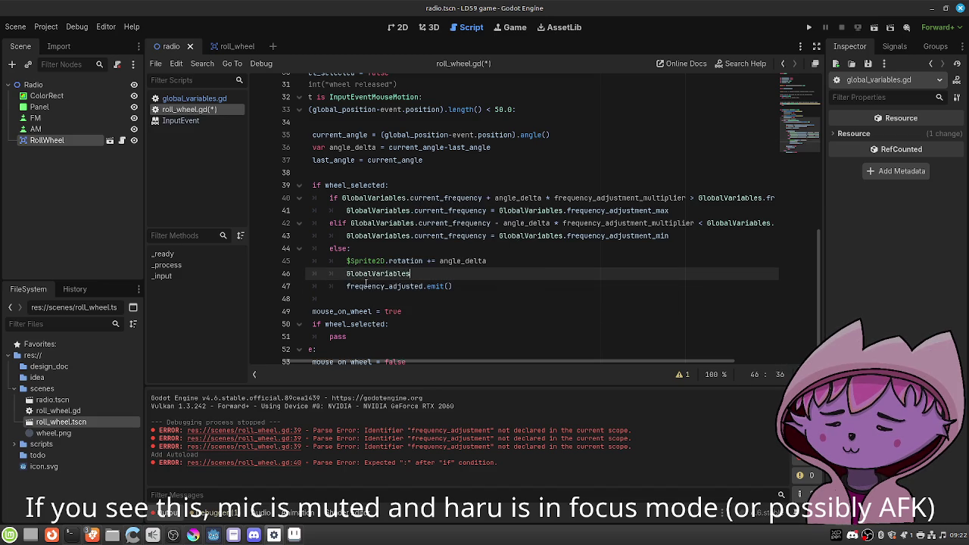
text(.cu)
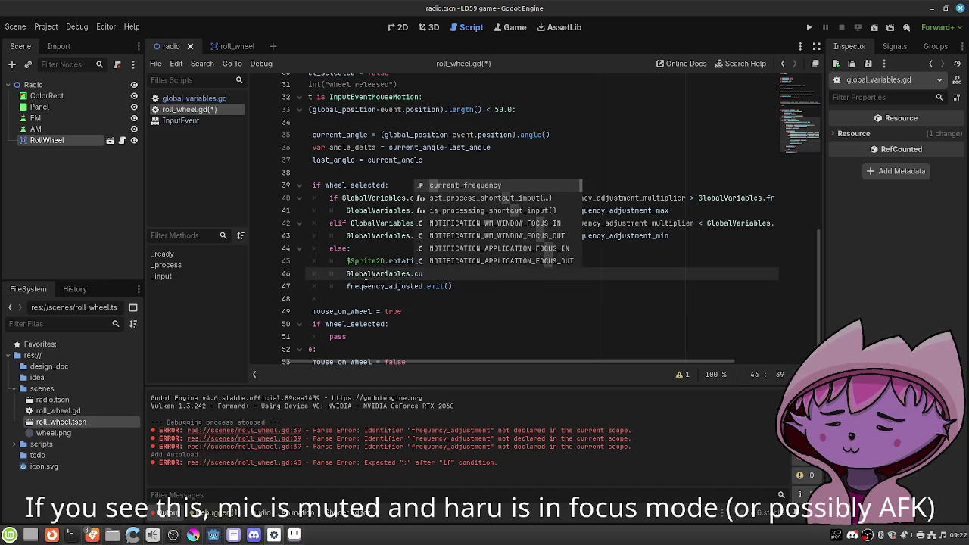
key(Return)
text(= )
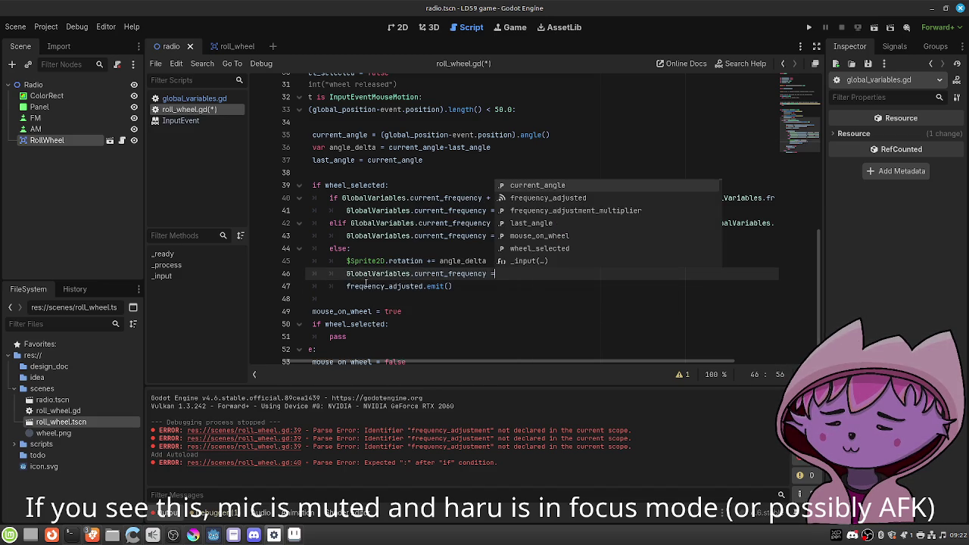
text(angl)
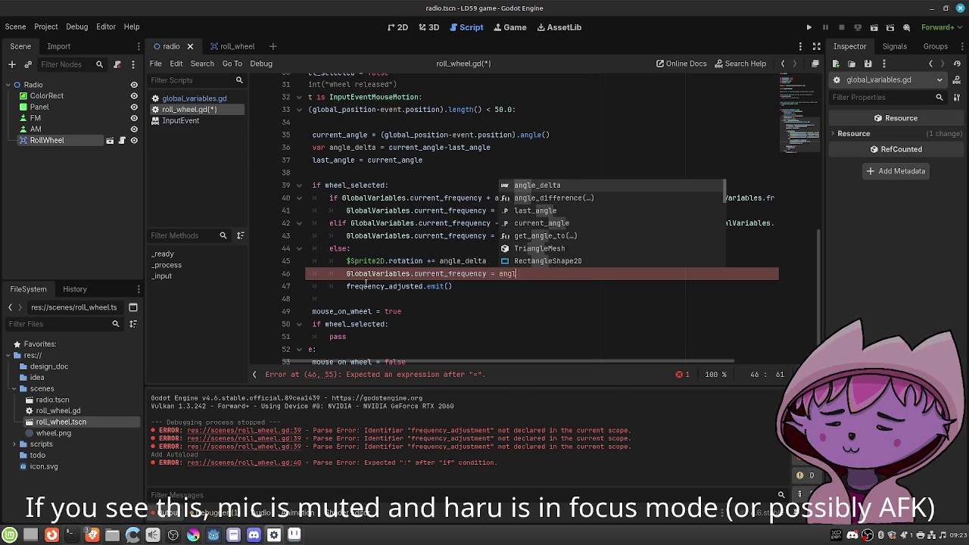
key(Return)
text(* )
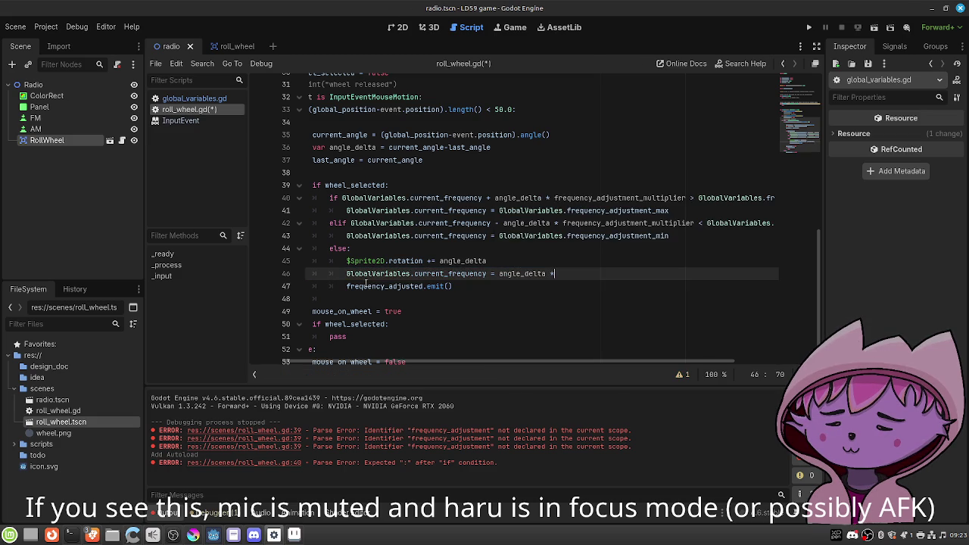
text(freq)
key(Down)
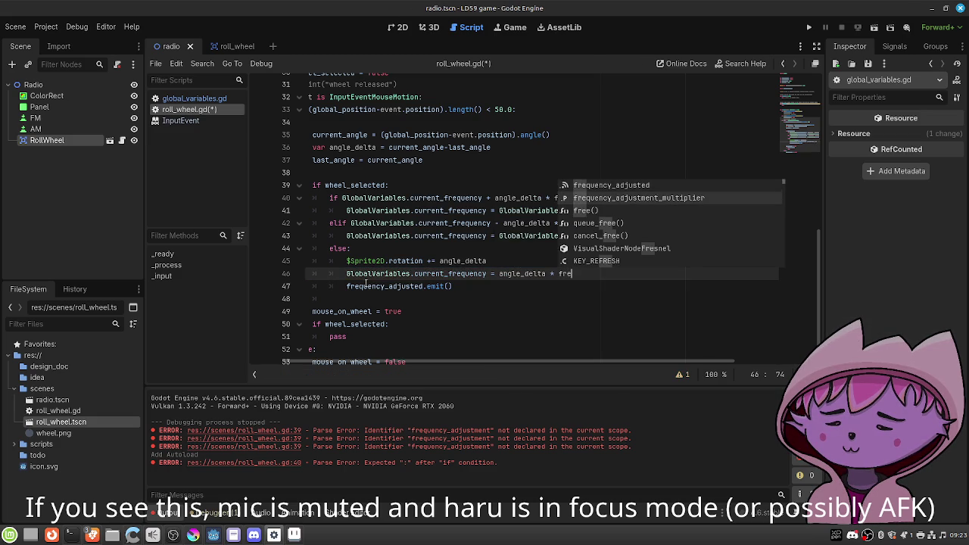
key(Return)
Save roll_wheel.gd, then dedent the emit call on line 47 one level.
key(ctrl+s)
click(347, 286)
key(BackSpace)
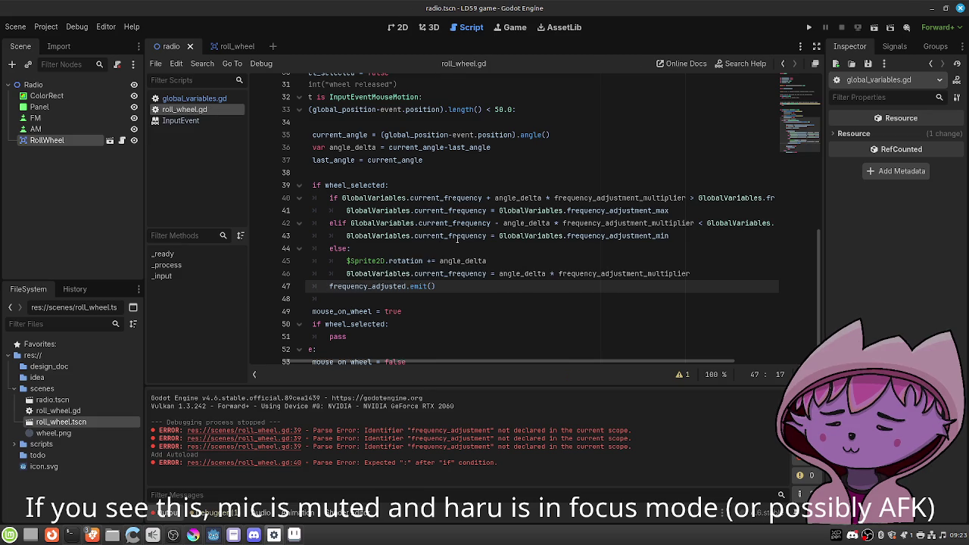
click(91, 84)
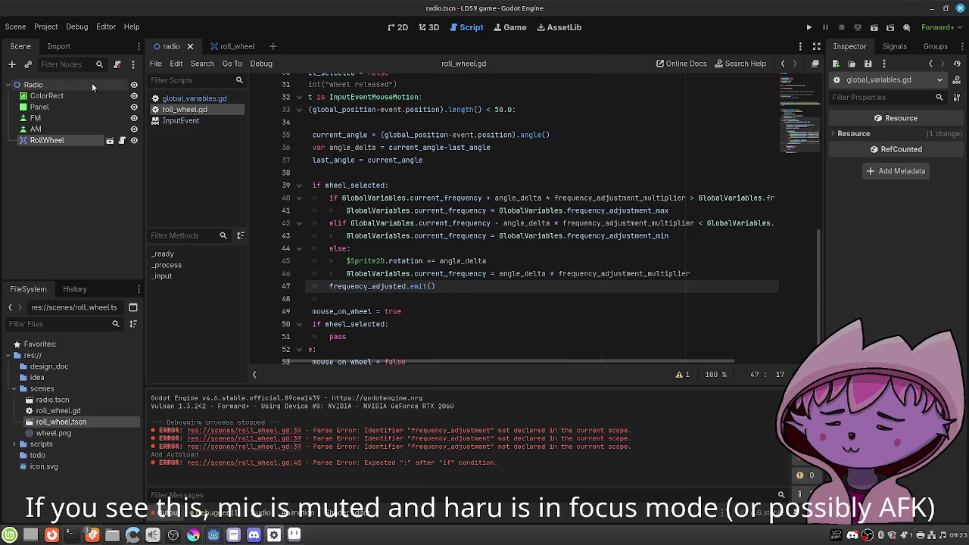
Attach a default-template radio.gd script extending Node2D to Radio and add a blank line 13.
right_click(81, 84)
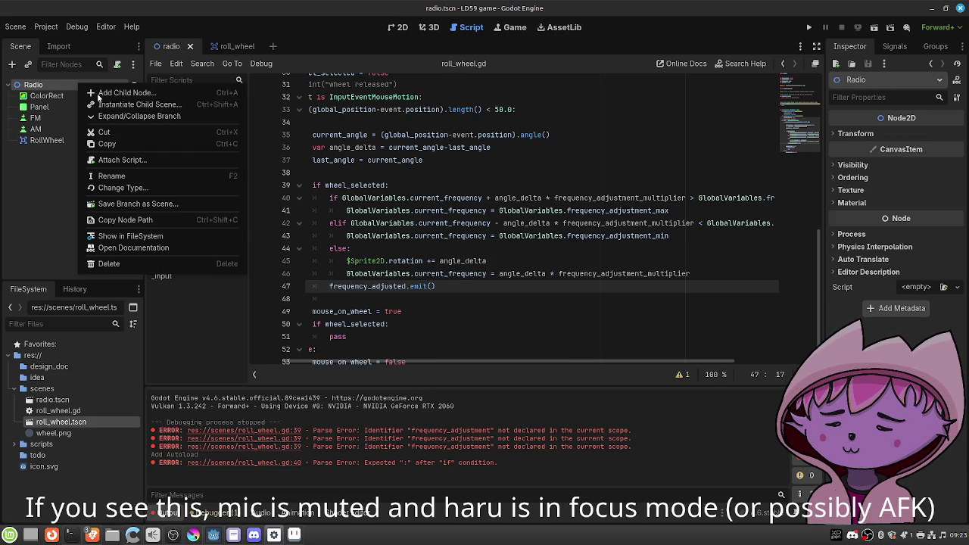
click(121, 159)
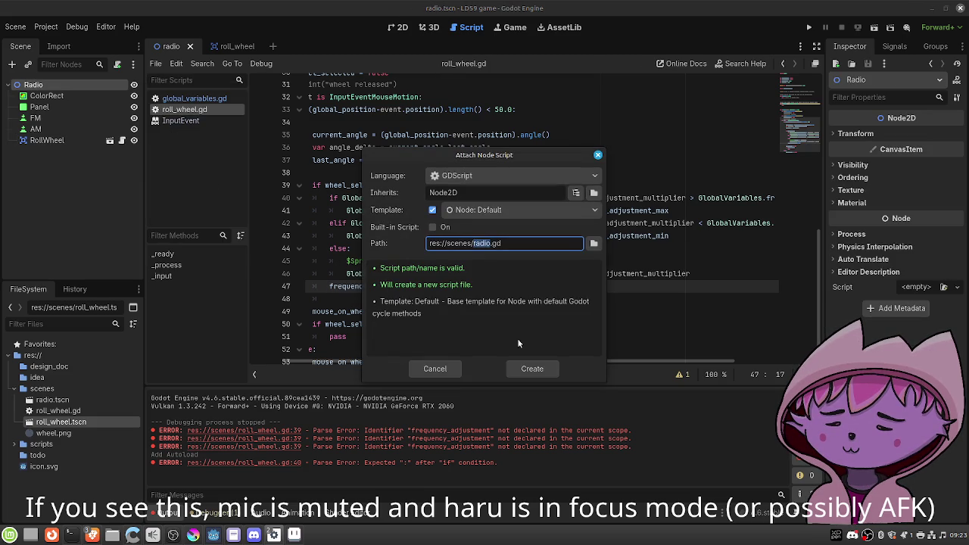
click(532, 369)
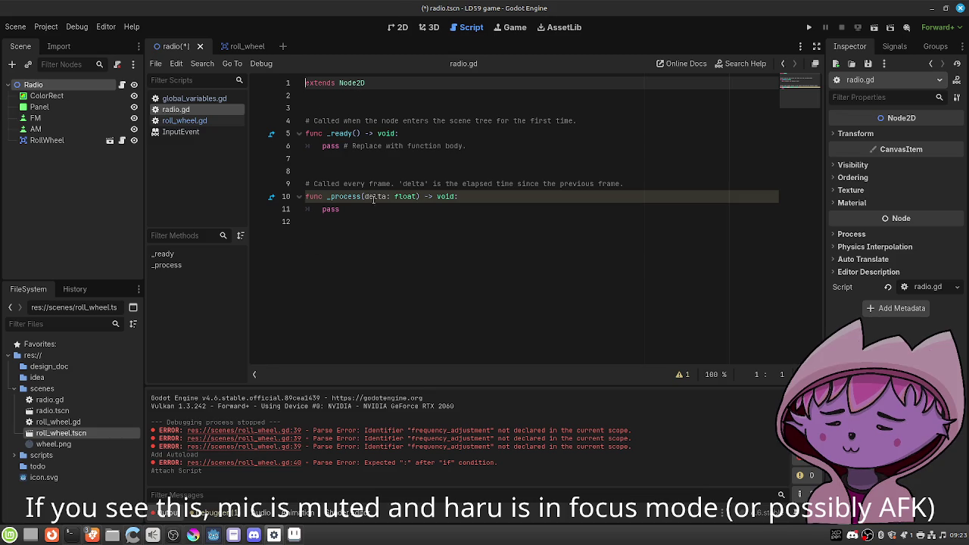
click(466, 146)
drag(467, 146, 416, 146)
click(411, 244)
key(Return)
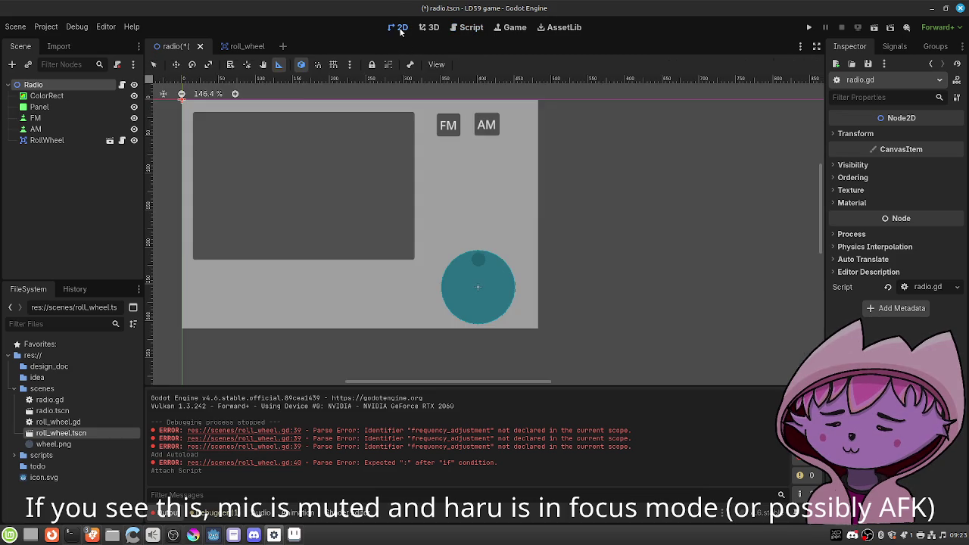
click(399, 27)
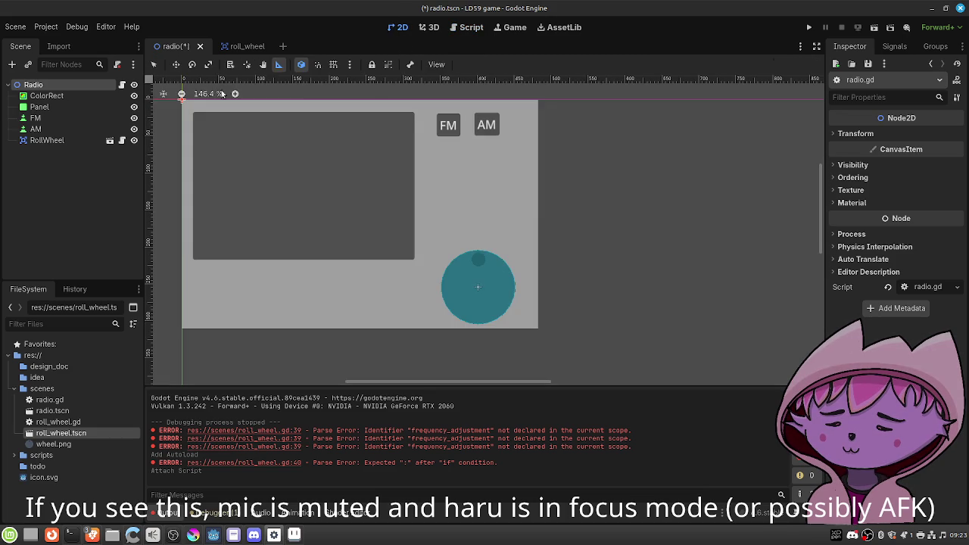
Add a Label node and move it to the radio panel's lower left at (18, 228).
click(13, 65)
text(lab)
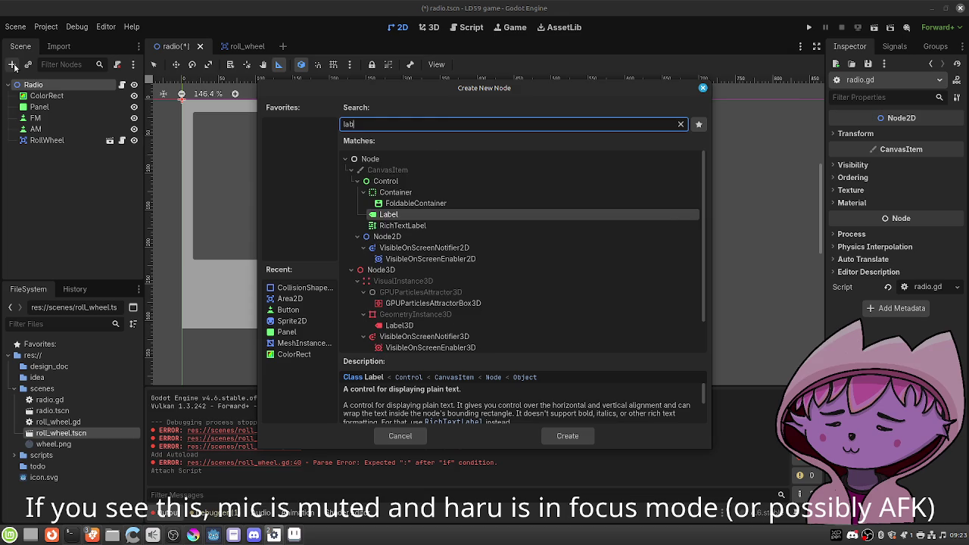
key(Return)
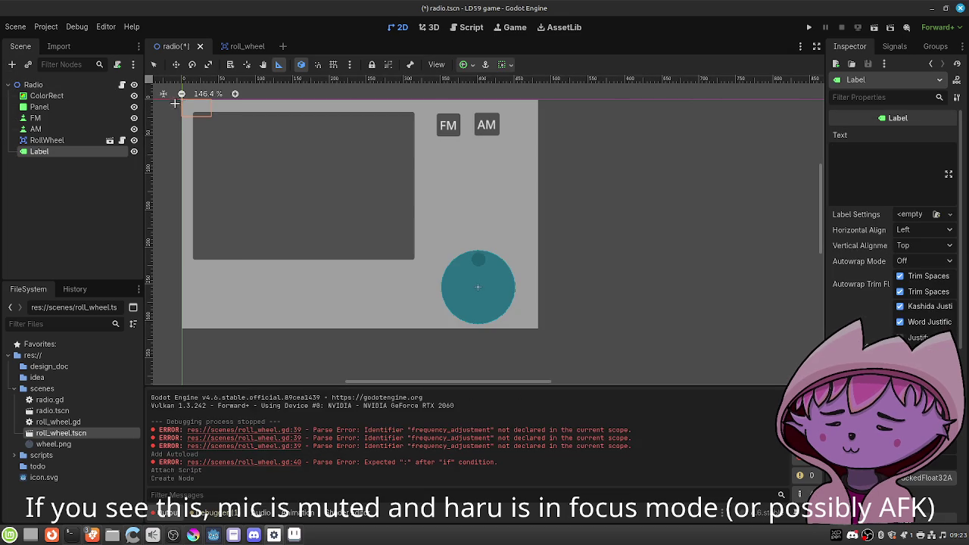
click(175, 65)
mouse_move(208, 115)
mouse_down()
mouse_move(226, 224)
mouse_move(218, 281)
mouse_up()
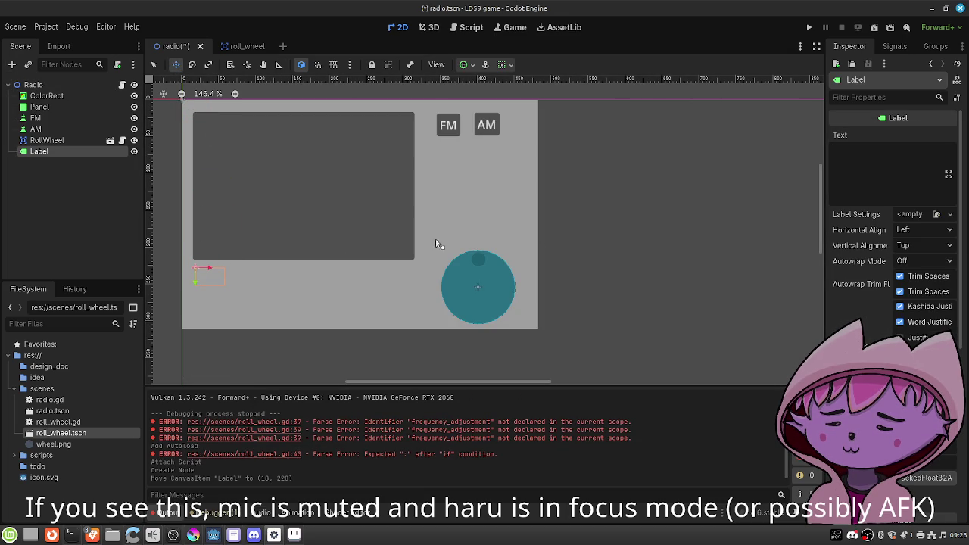
Try test text '1231' in the Label's Text field, clear it, and save the scene.
click(842, 171)
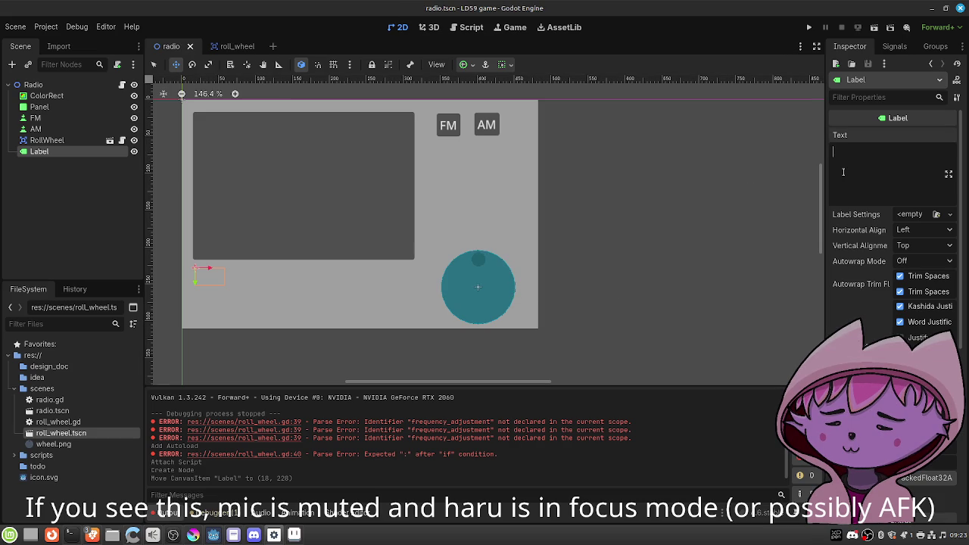
text(1231)
key(BackSpace)
key(BackSpace)
key(BackSpace)
key(ctrl+s)
click(469, 27)
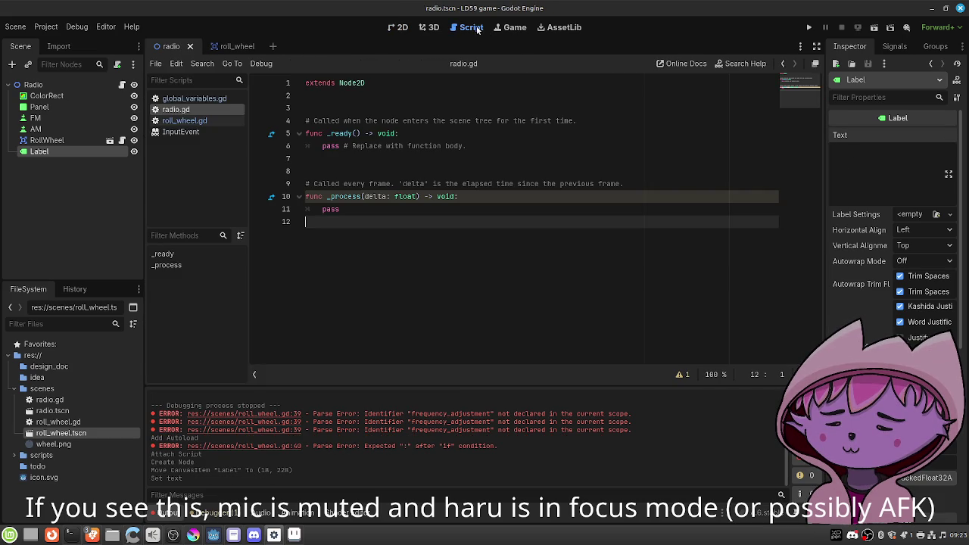
Replace the pass in _ready with $RollWheel.frequency_adjusted.connect(update_frequency_visualization).
drag(486, 150, 321, 146)
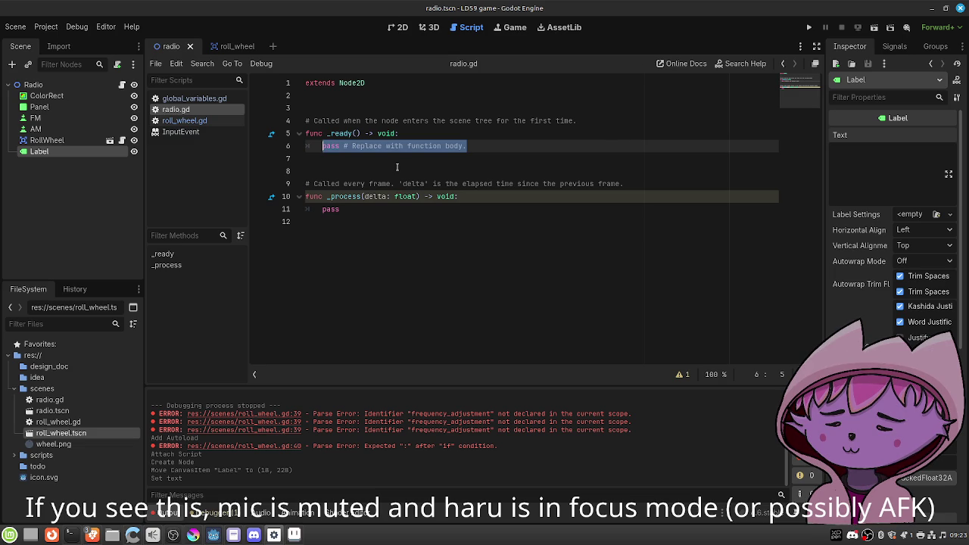
text($T)
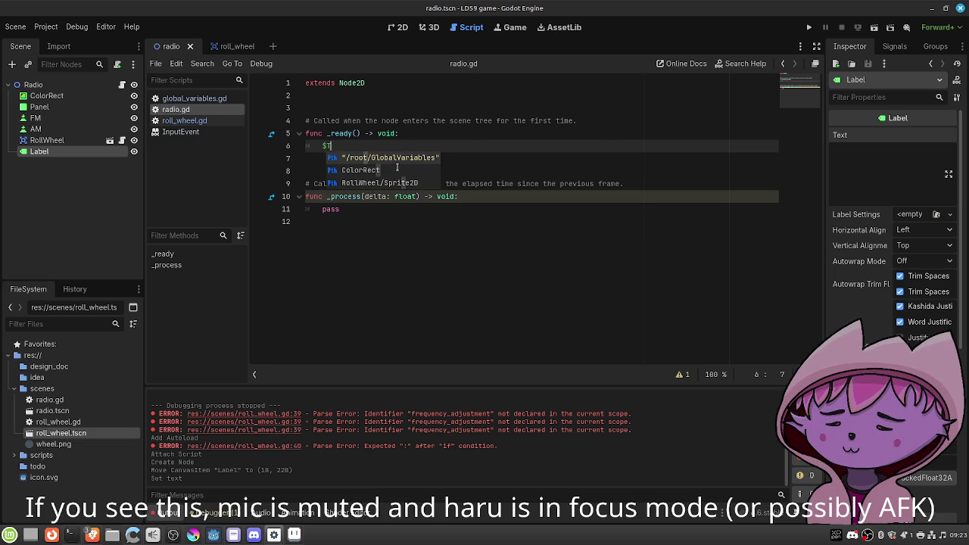
key(Down)
key(Down)
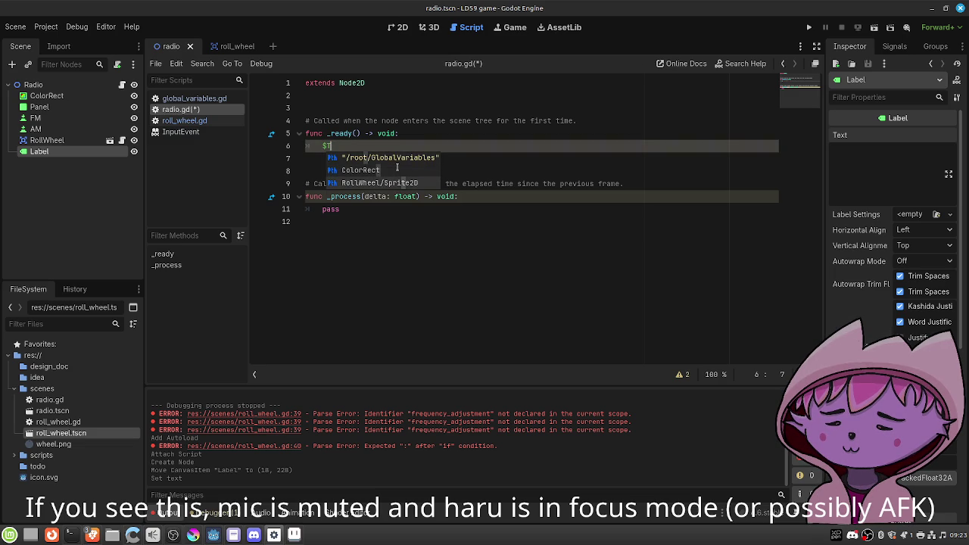
key(Up)
key(BackSpace)
text(R)
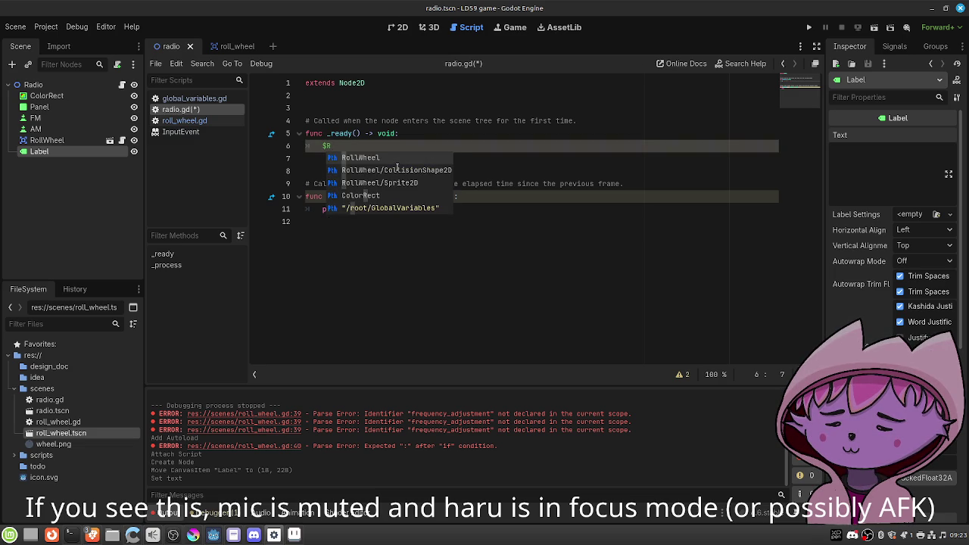
key(Return)
text(.)
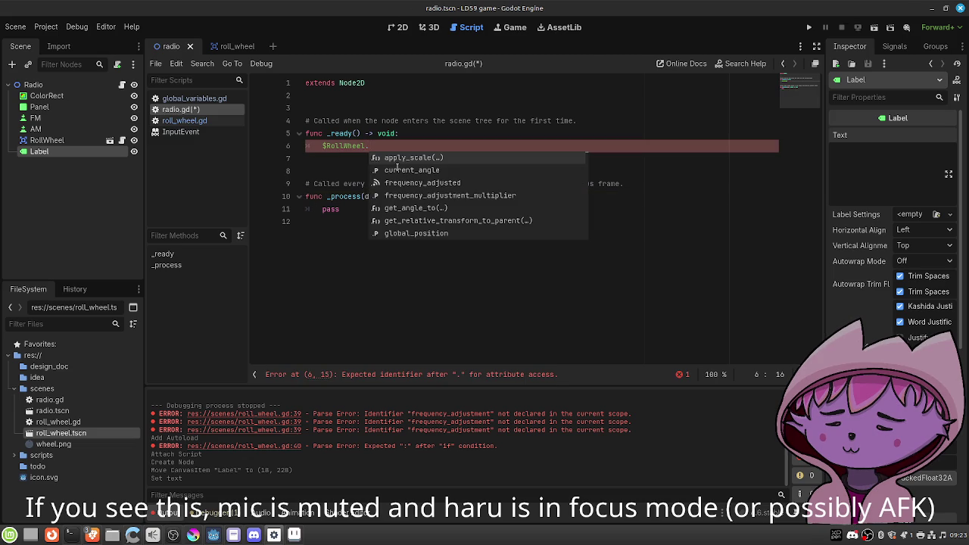
key(Down)
key(Down)
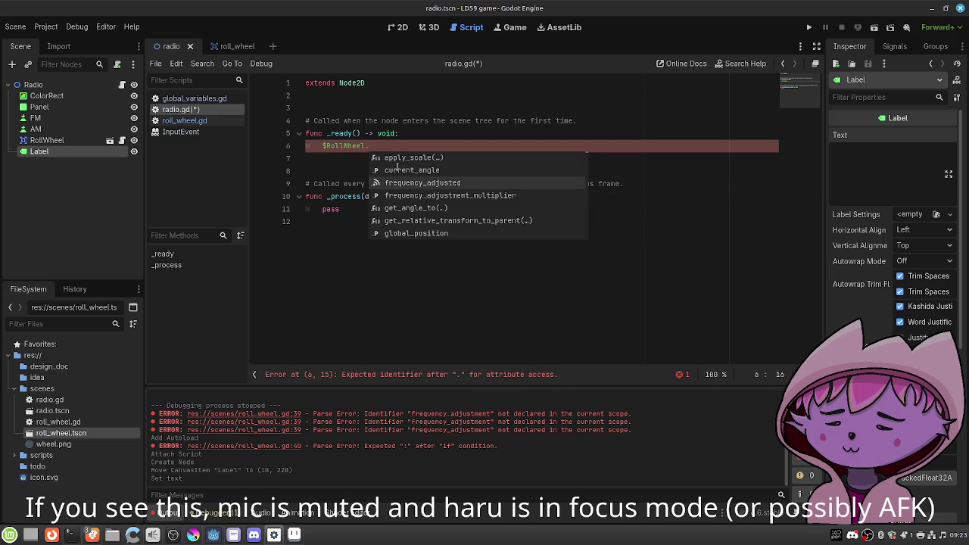
key(Return)
text(.con)
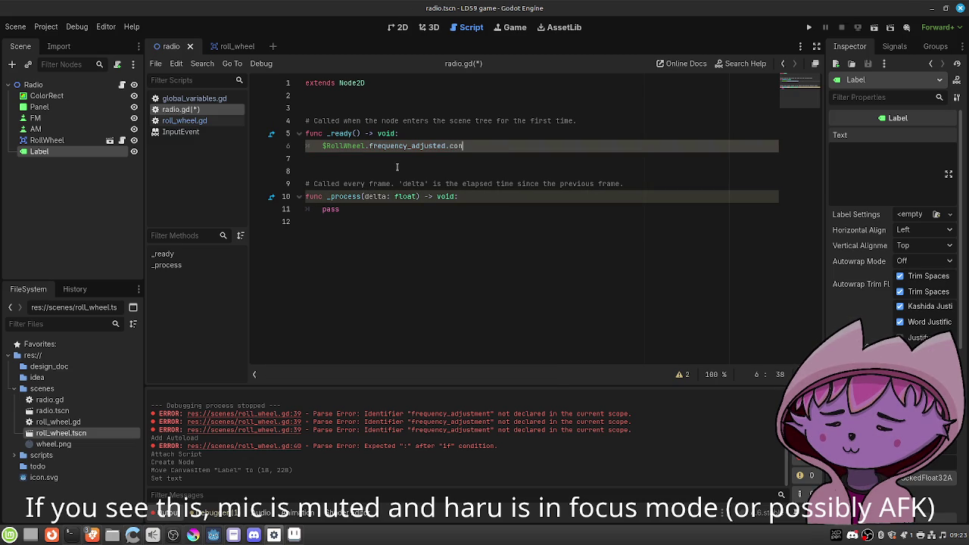
text(nect(u p)
key(BackSpace)
key(BackSpace)
text(pdate_mhz_)
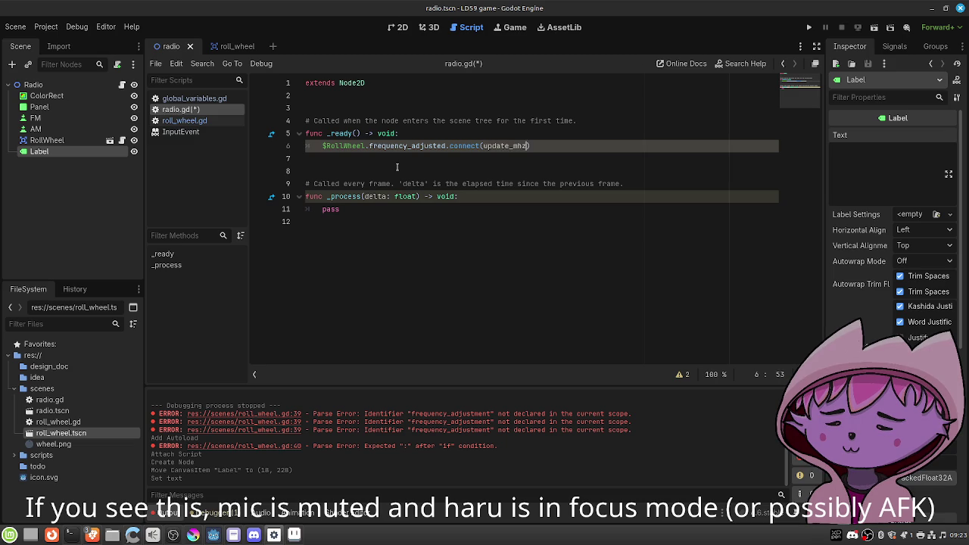
text(freq)
key(BackSpace)
key(BackSpace)
key(BackSpace)
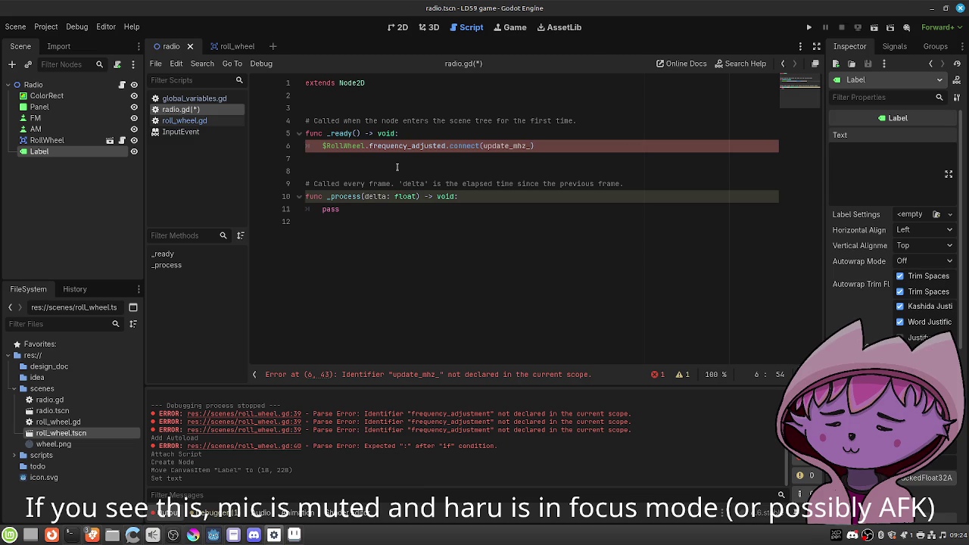
key(BackSpace)
key(BackSpace)
key(BackSpace)
text(frequency_v)
text(isualizati)
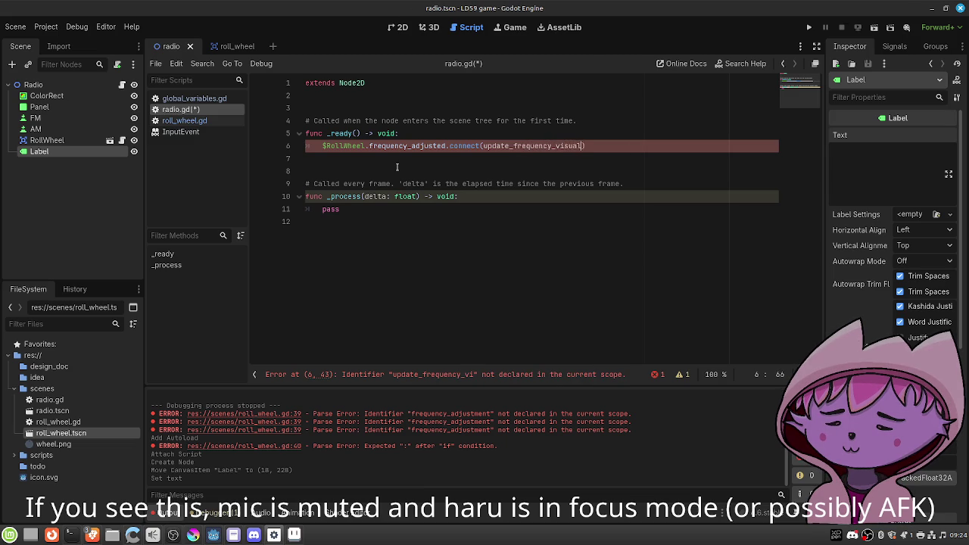
text(on)
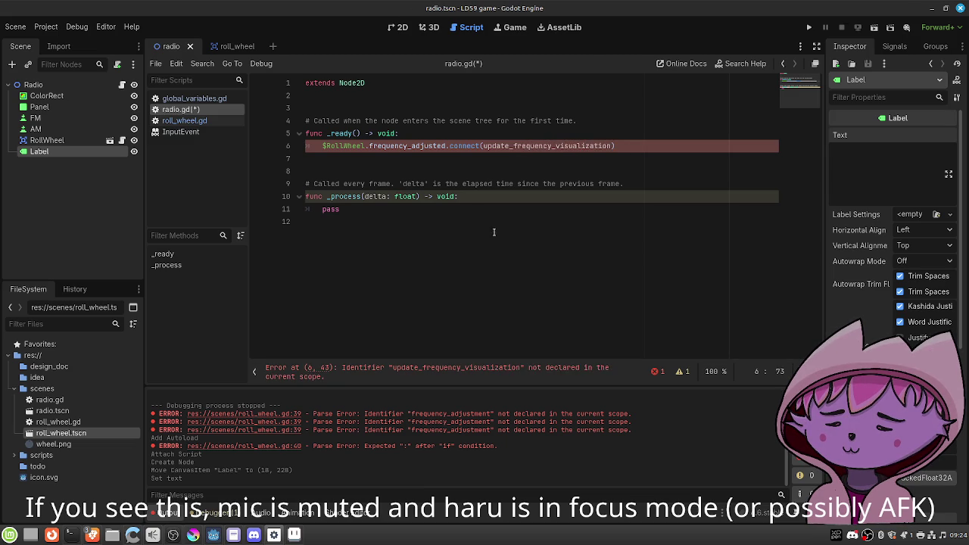
Add update_frequency_visualization() setting $Label.text to str(GlobalVariables.current_frequency) + " MHz", then save.
click(479, 221)
key(Return)
text(func u)
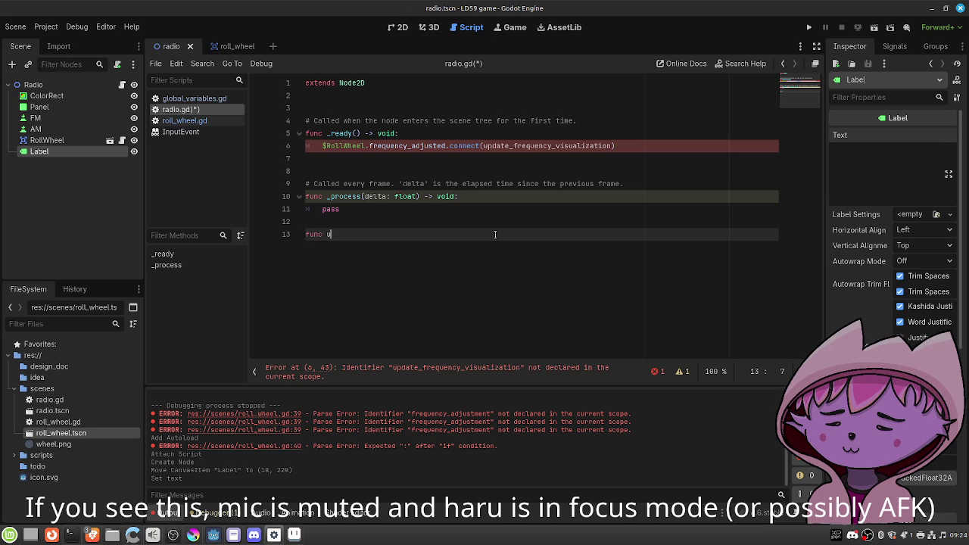
text(pdate_freq)
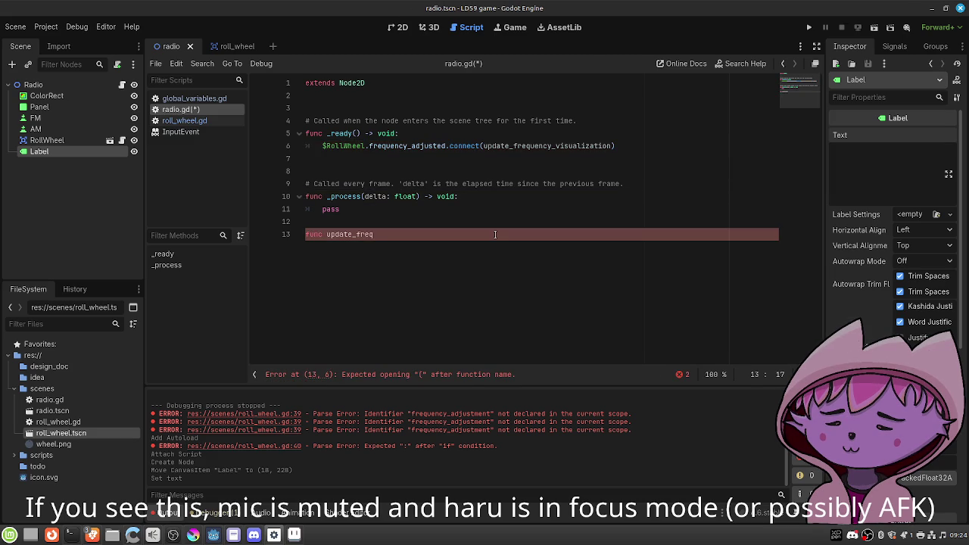
text(uency_visual)
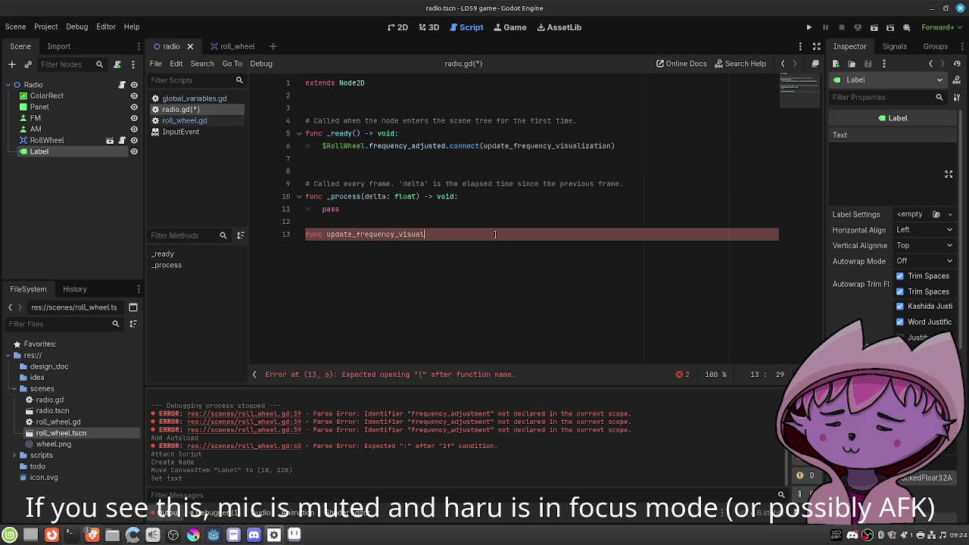
text(ization():)
key(Return)
text($Label)
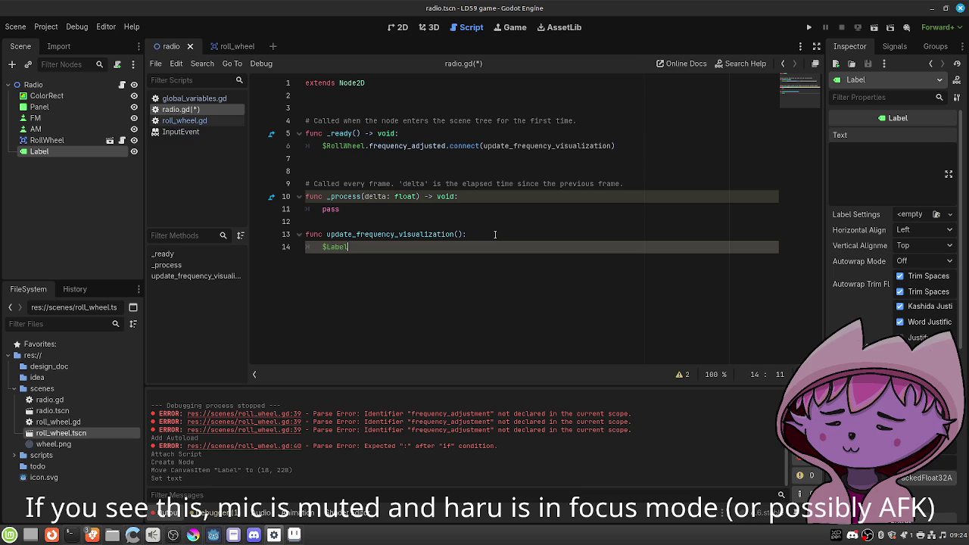
text(.text = )
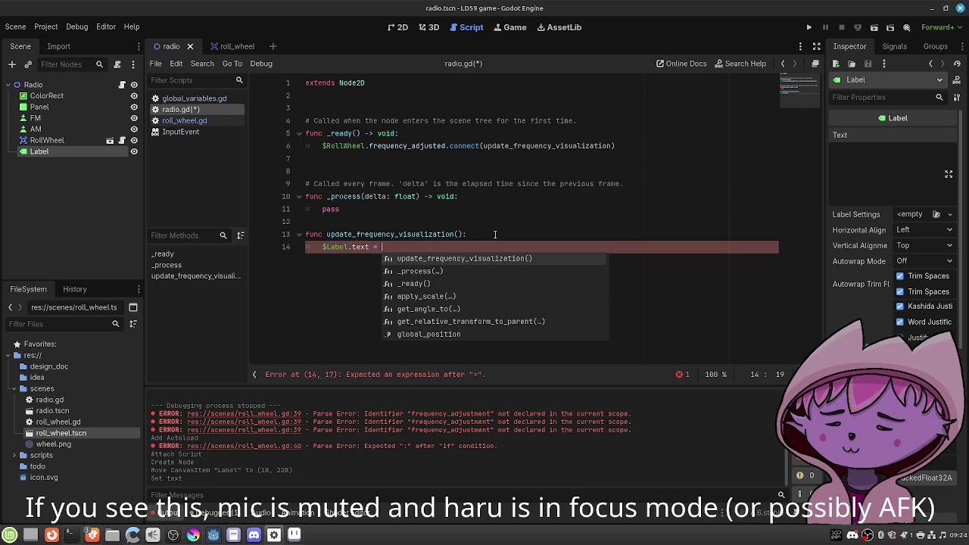
text(str(Glo)
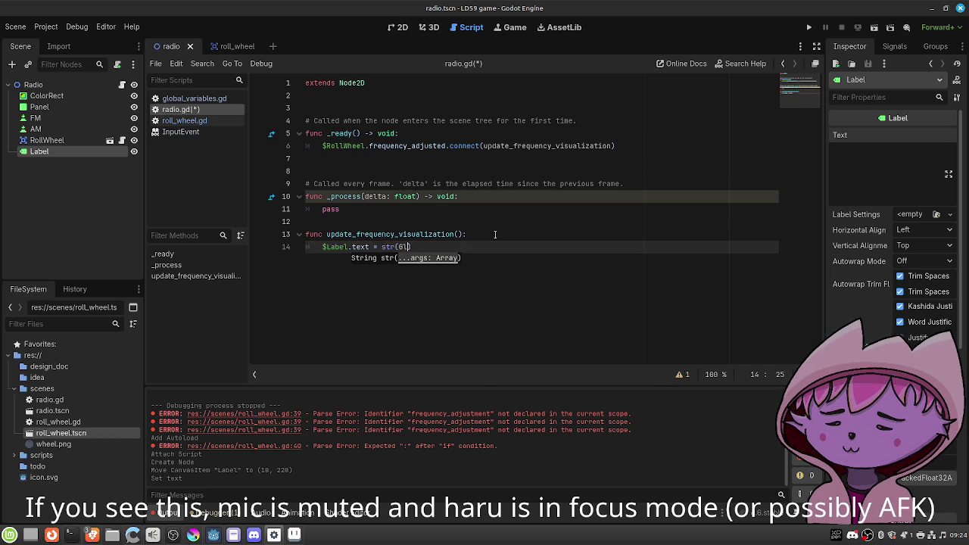
key(Return)
text(.)
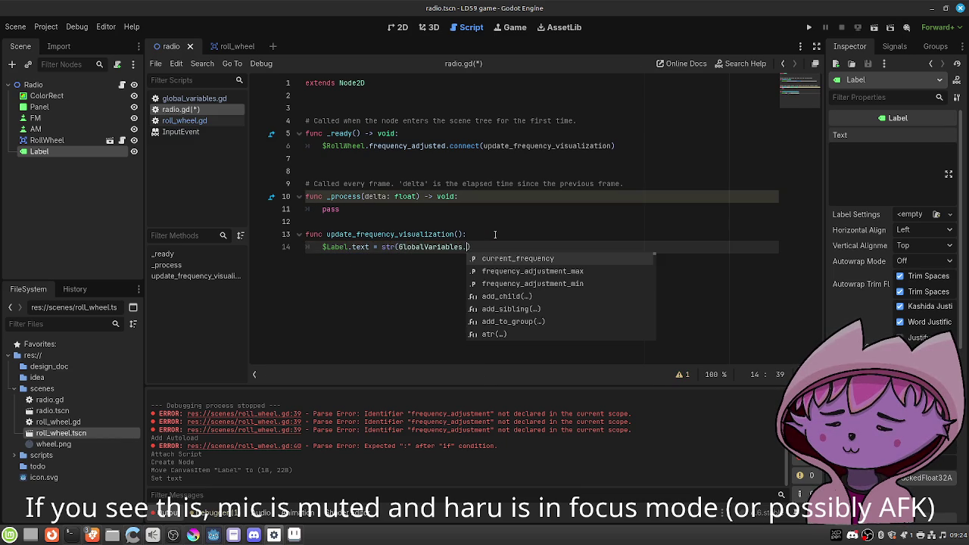
key(Return)
text(+ " Mhz")
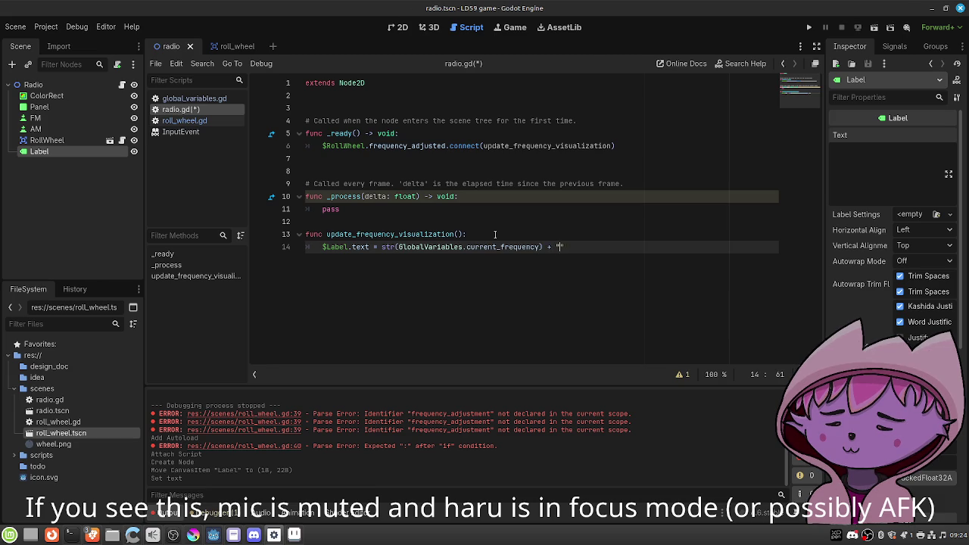
key(BackSpace)
key(BackSpace)
text(Hz)
key(ctrl+s)
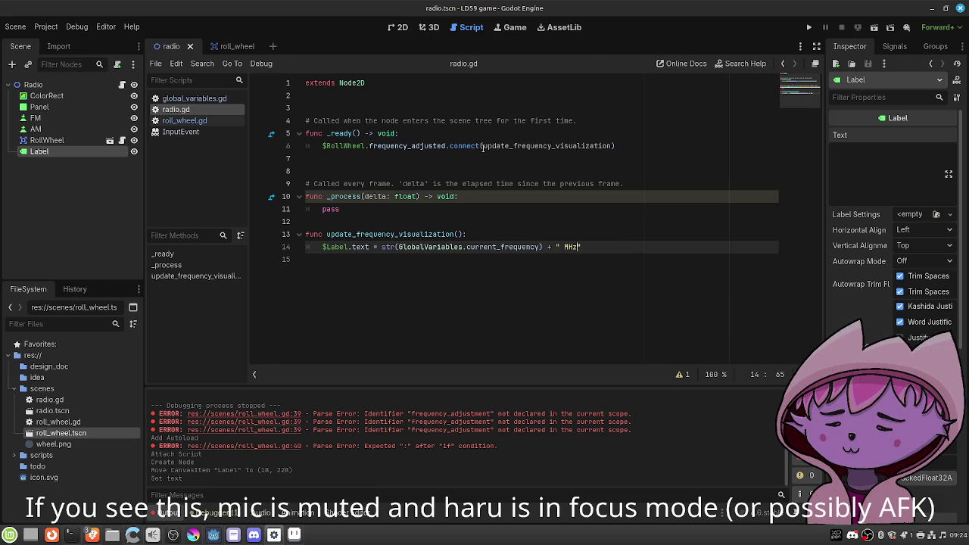
click(401, 28)
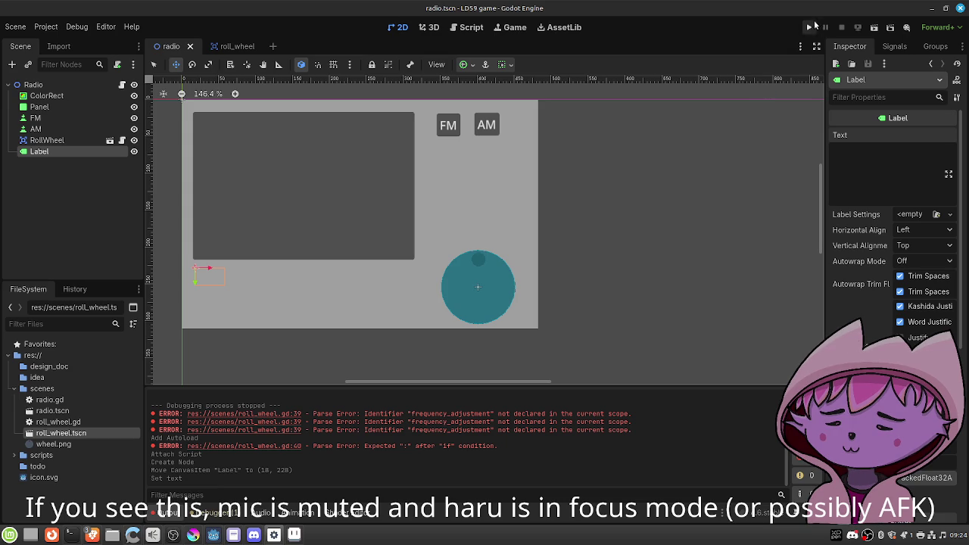
Run the radio scene and turn the wheel, watching the label show values like 100.0 MHz.
click(879, 28)
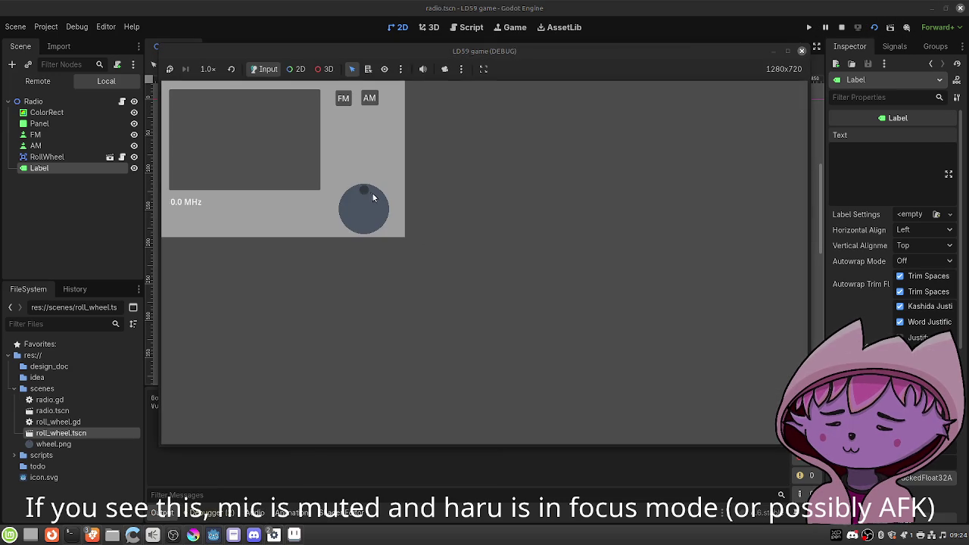
mouse_move(368, 190)
mouse_down()
mouse_move(346, 200)
mouse_move(347, 218)
mouse_up()
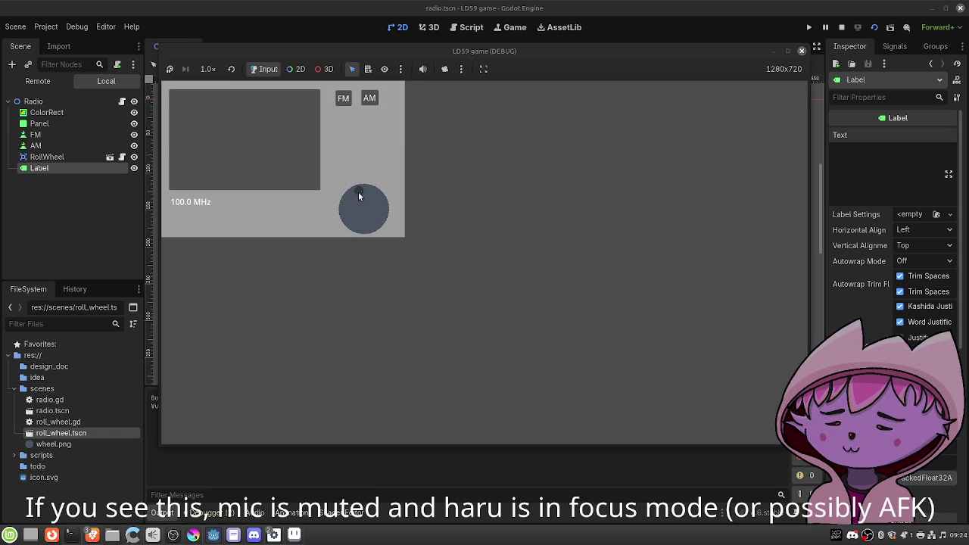
mouse_move(359, 196)
mouse_down()
mouse_move(382, 212)
mouse_move(346, 210)
mouse_move(363, 195)
mouse_move(355, 218)
mouse_move(383, 224)
mouse_move(376, 192)
mouse_move(336, 225)
mouse_up()
mouse_move(360, 191)
mouse_down()
mouse_move(373, 229)
mouse_move(353, 192)
mouse_move(358, 226)
mouse_move(383, 222)
mouse_move(385, 206)
mouse_move(363, 225)
mouse_move(344, 218)
mouse_move(362, 224)
mouse_up()
key(F8)
click(466, 28)
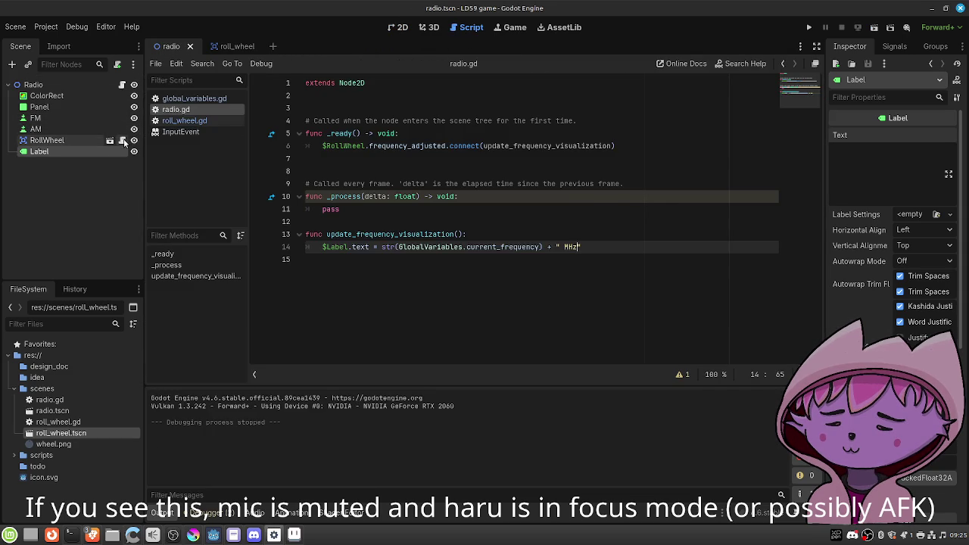
Open roll_wheel.gd at the else branch and its current_frequency assignment on line 46.
click(110, 140)
click(477, 259)
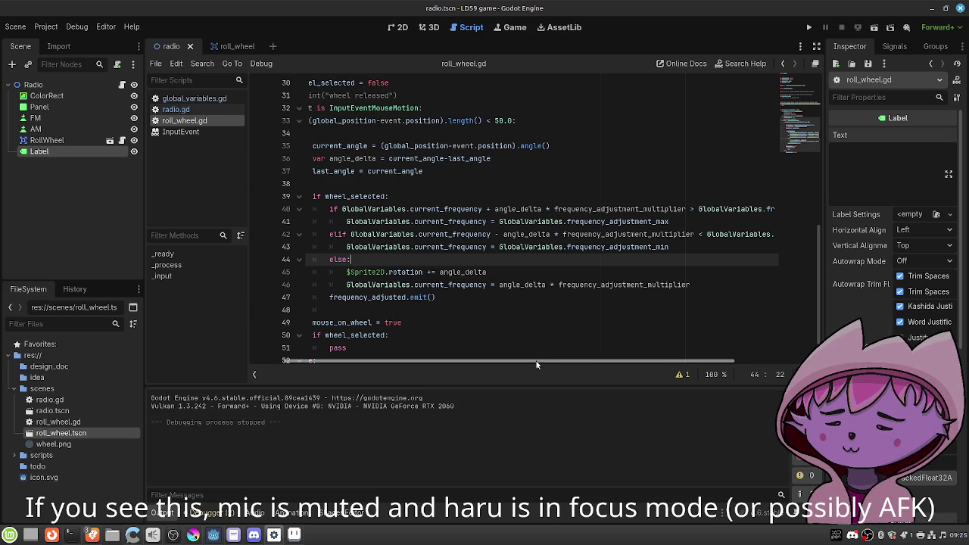
drag(536, 364, 624, 364)
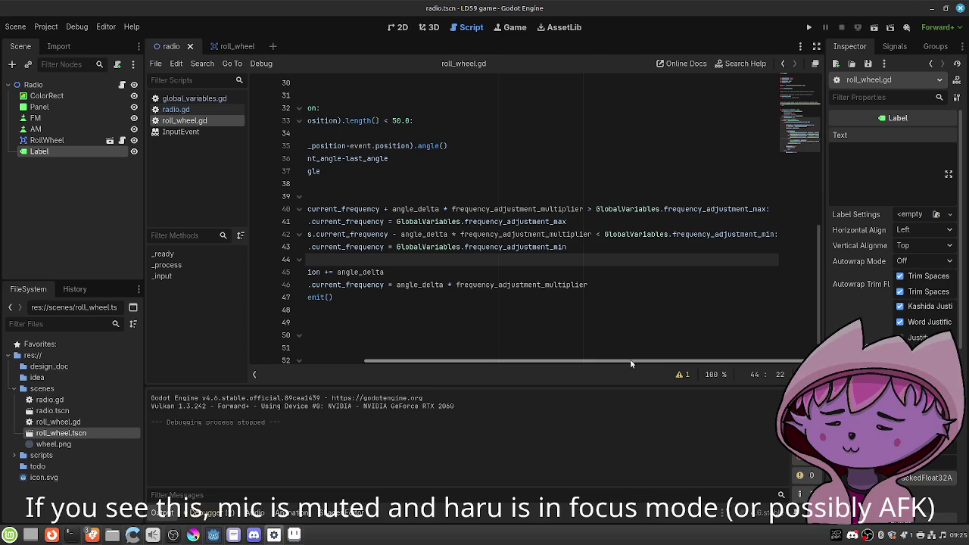
drag(629, 364, 495, 363)
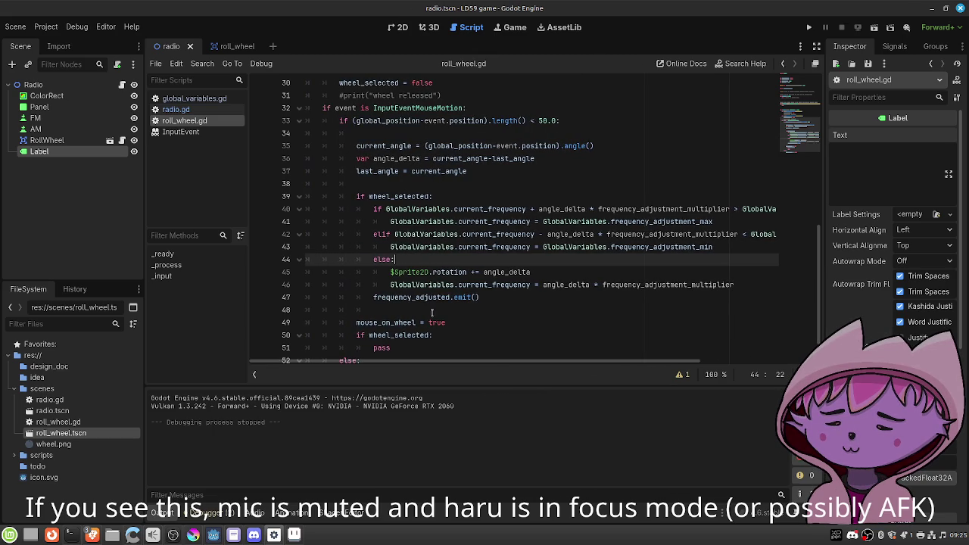
click(387, 284)
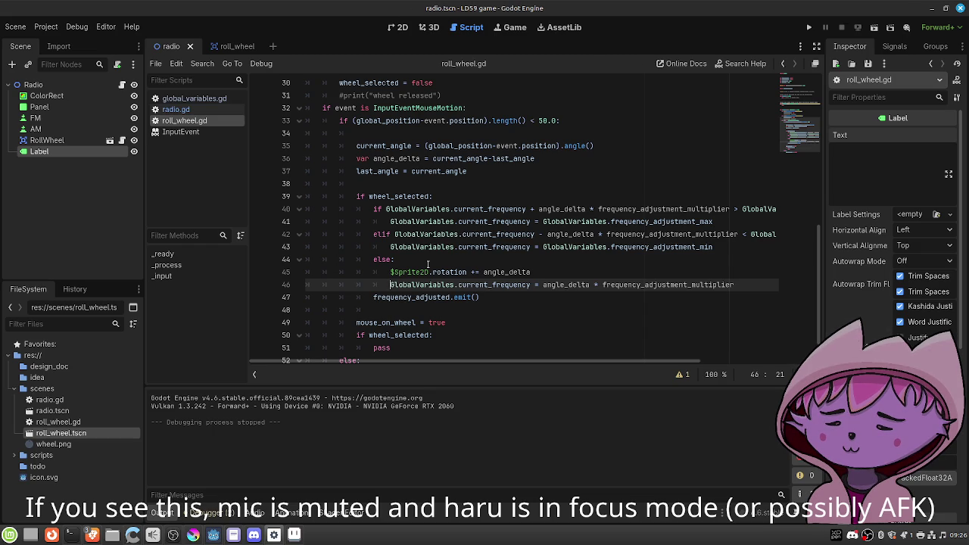
scroll(427, 263, down, 1)
scroll(429, 254, up, 1)
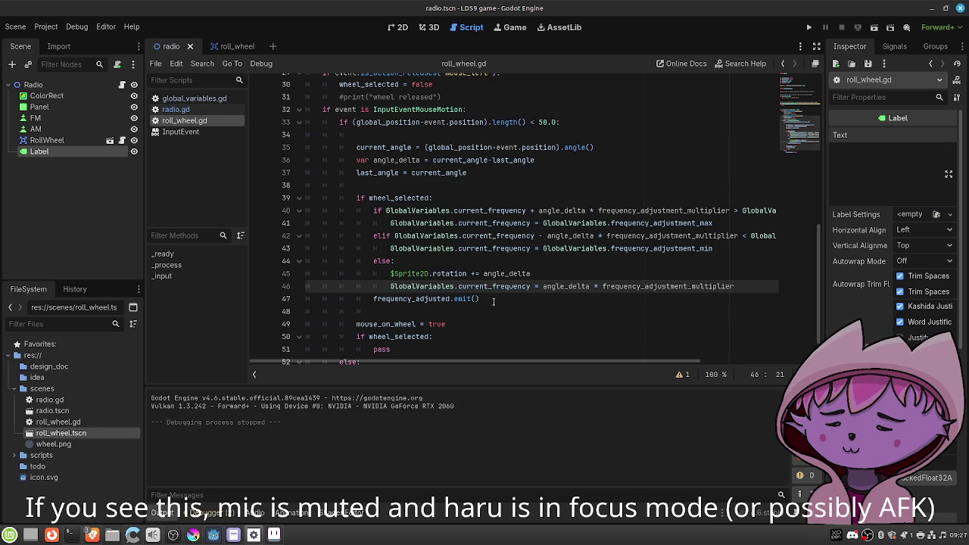
Comment out the frequency min/max clamping lines 40–44 with Ctrl+K.
click(373, 211)
key(ctrl+k)
key(Down)
key(ctrl+k)
key(Down)
key(ctrl+k)
key(Down)
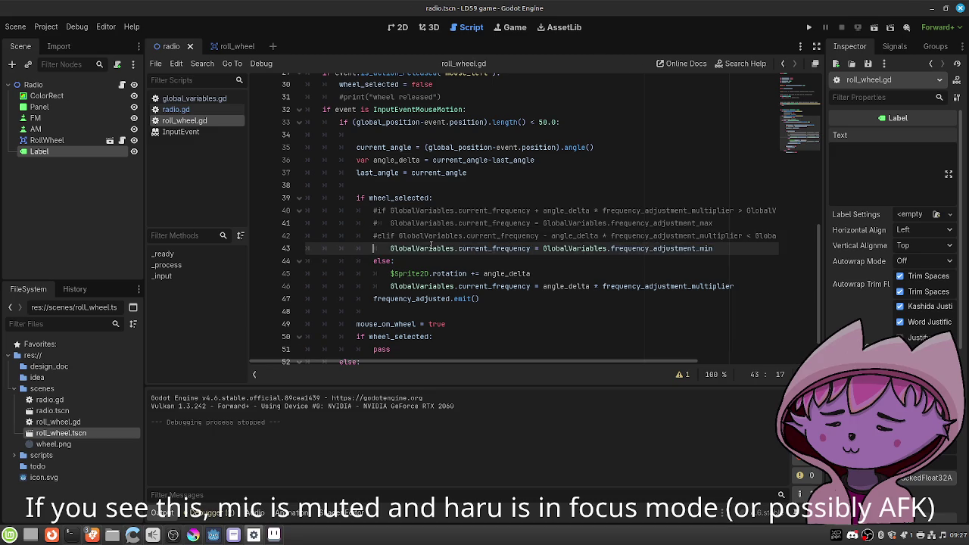
key(ctrl+k)
key(Down)
key(ctrl+k)
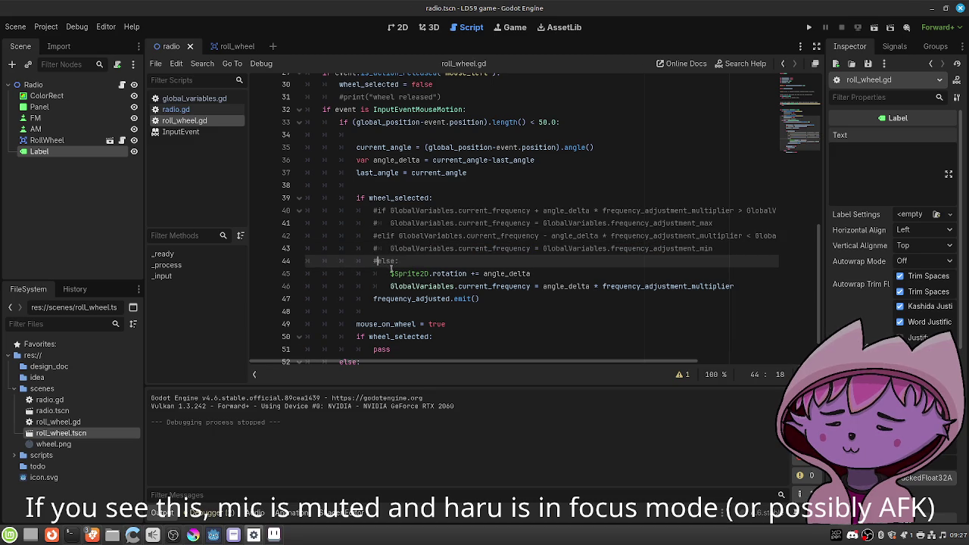
Unindent the rotation and frequency lines 45–46 one level and save roll_wheel.gd.
key(Down)
key(shift+Tab)
key(Down)
key(shift+Tab)
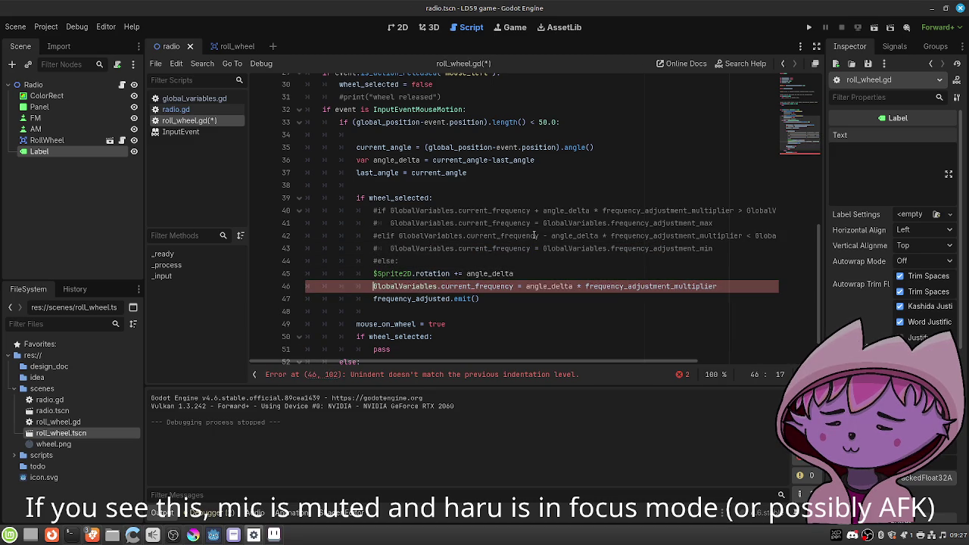
key(ctrl+s)
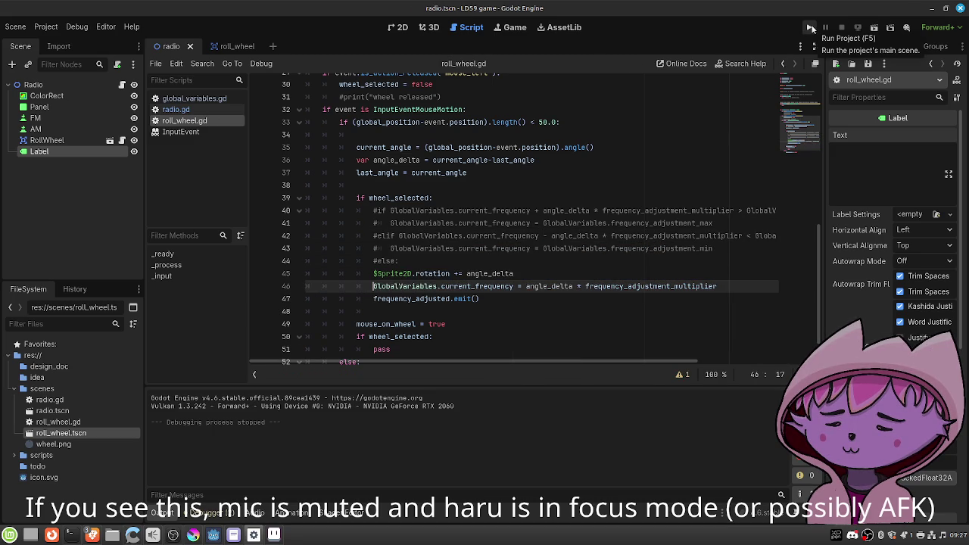
Test-run the radio scene and turn the wheel to check the unclamped frequency.
click(809, 27)
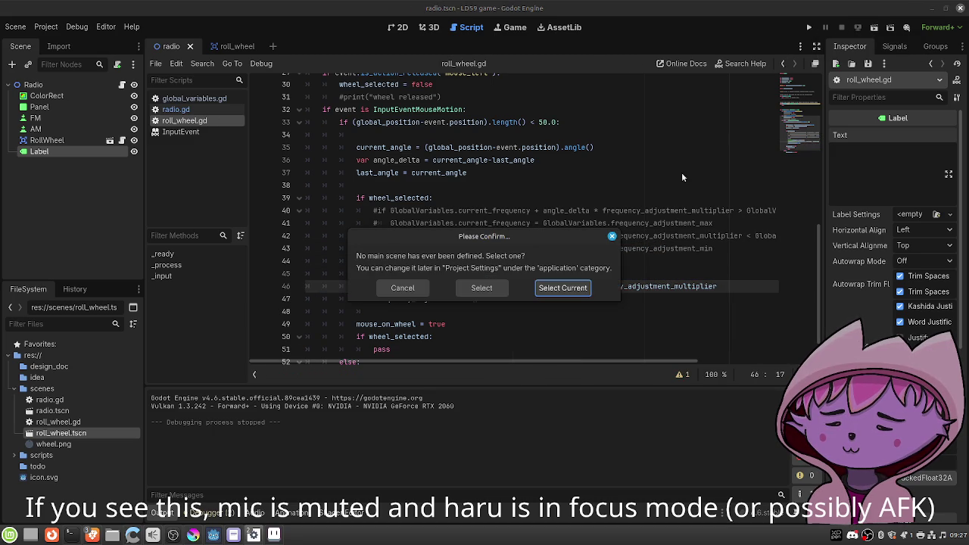
click(405, 289)
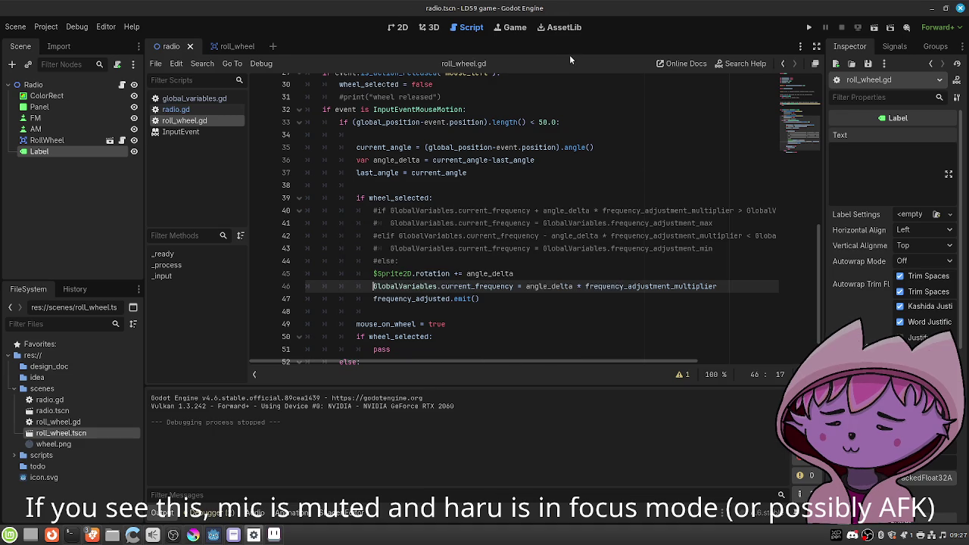
click(874, 27)
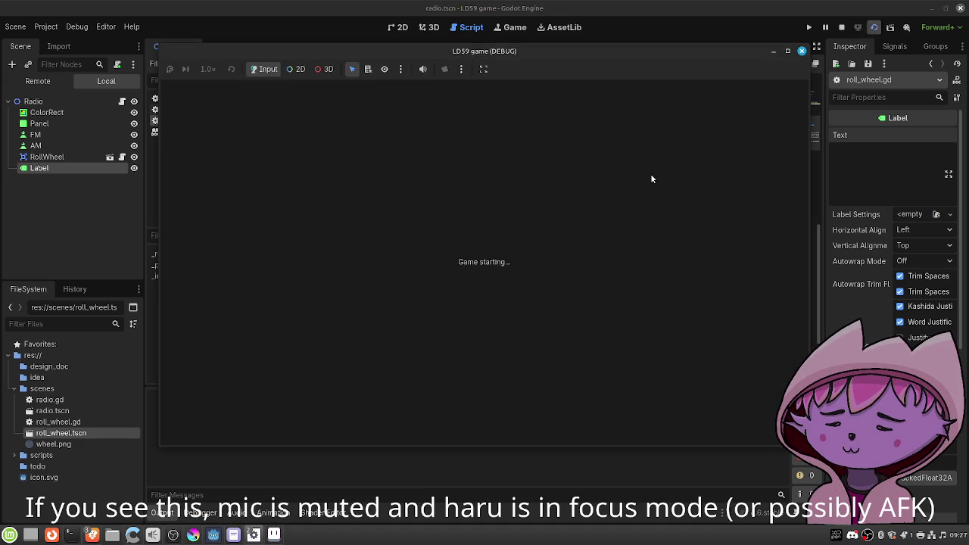
mouse_move(366, 192)
mouse_down()
mouse_move(382, 214)
mouse_move(372, 224)
mouse_up()
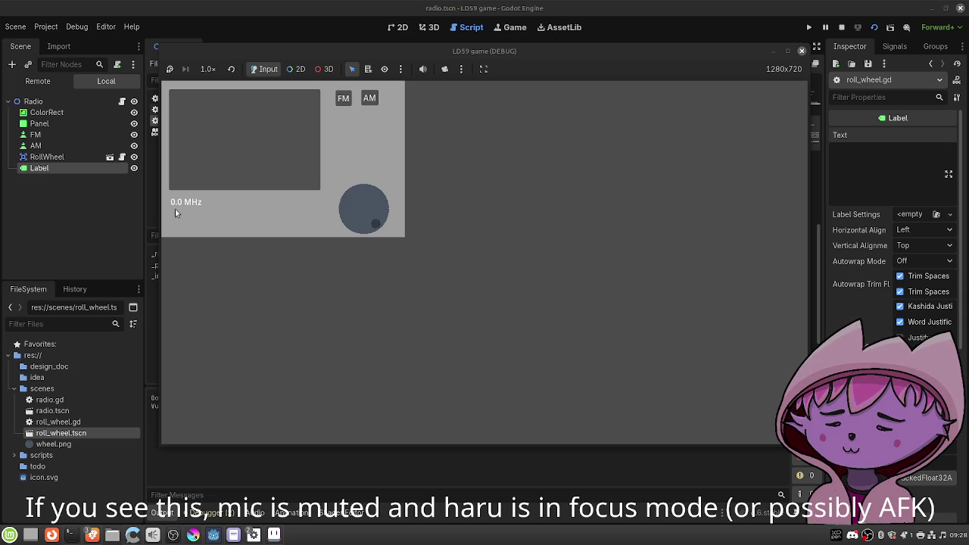
click(801, 51)
click(518, 286)
Change line 46's = to += so the frequency accumulates, save, and test turning the wheel both ways.
text(+)
key(ctrl+s)
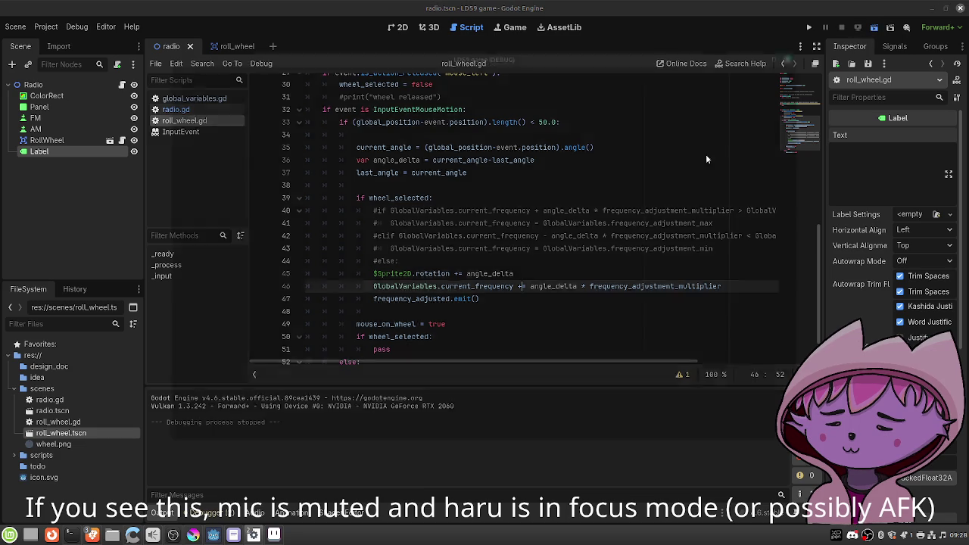
key(F6)
mouse_move(364, 193)
mouse_down()
mouse_move(381, 212)
mouse_move(352, 232)
mouse_move(342, 212)
mouse_move(357, 190)
mouse_move(353, 216)
mouse_move(370, 225)
mouse_move(384, 205)
mouse_move(354, 196)
mouse_move(382, 209)
mouse_move(357, 219)
mouse_move(376, 205)
mouse_move(367, 201)
mouse_move(371, 214)
mouse_up()
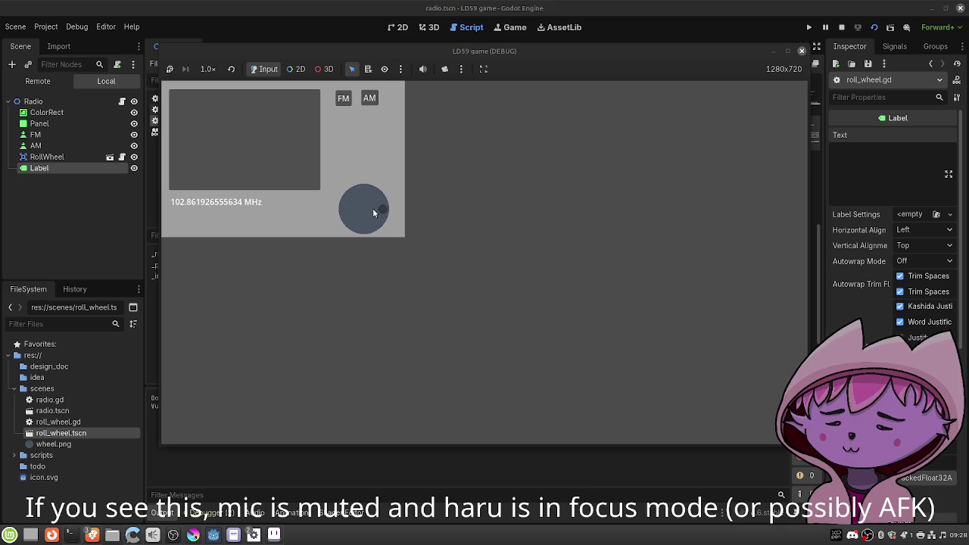
mouse_move(374, 219)
mouse_down()
mouse_move(358, 219)
mouse_move(352, 202)
mouse_move(360, 201)
mouse_up()
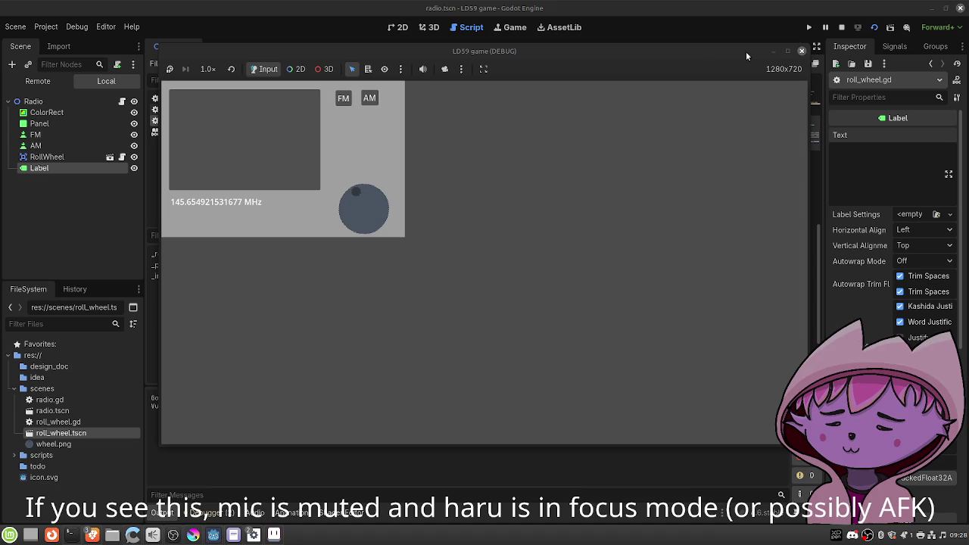
mouse_move(360, 193)
mouse_down()
mouse_move(379, 204)
mouse_move(368, 229)
mouse_move(380, 214)
mouse_move(371, 197)
mouse_move(352, 195)
mouse_move(421, 166)
mouse_up()
click(802, 51)
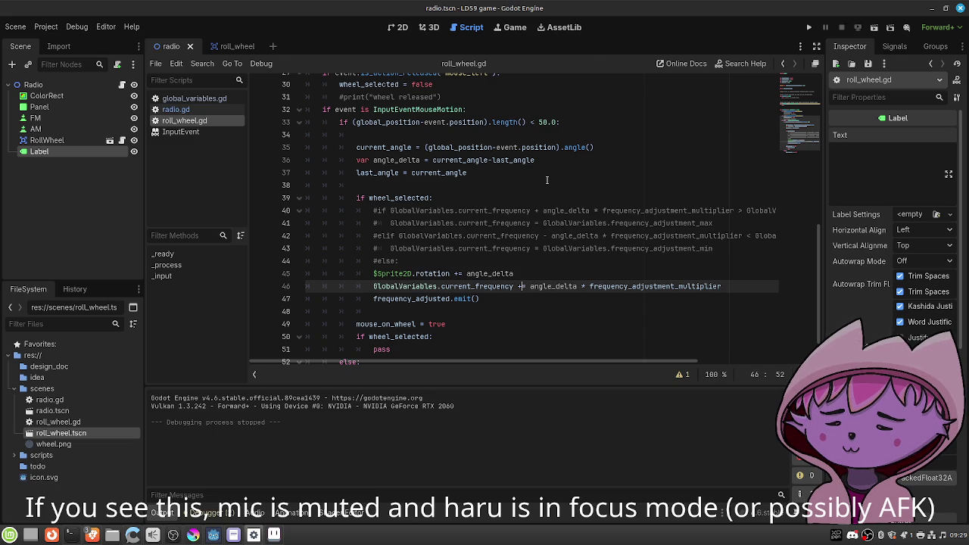
Add a print(angle_delta line 48 after the emit call and run the radio scene.
click(537, 304)
key(Return)
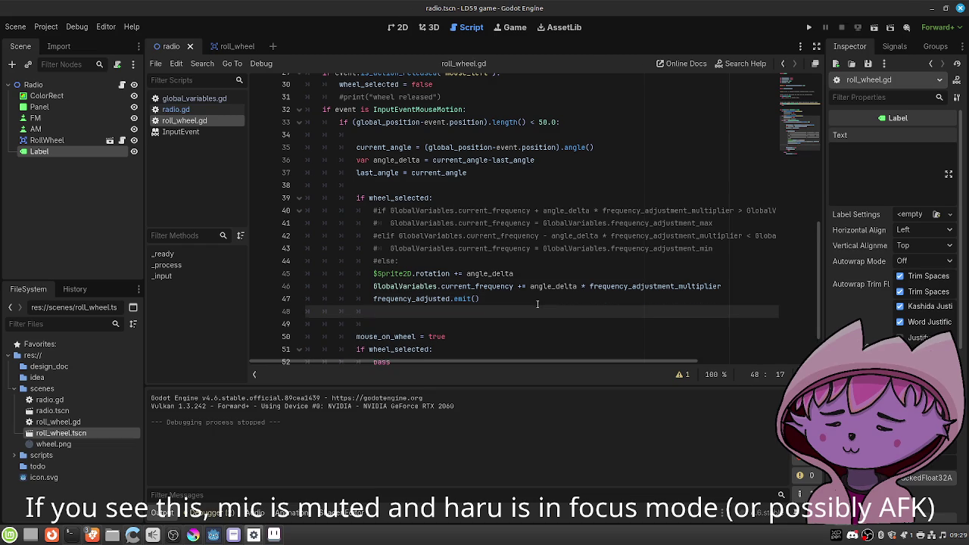
text(print(angle_del)
text(ta)
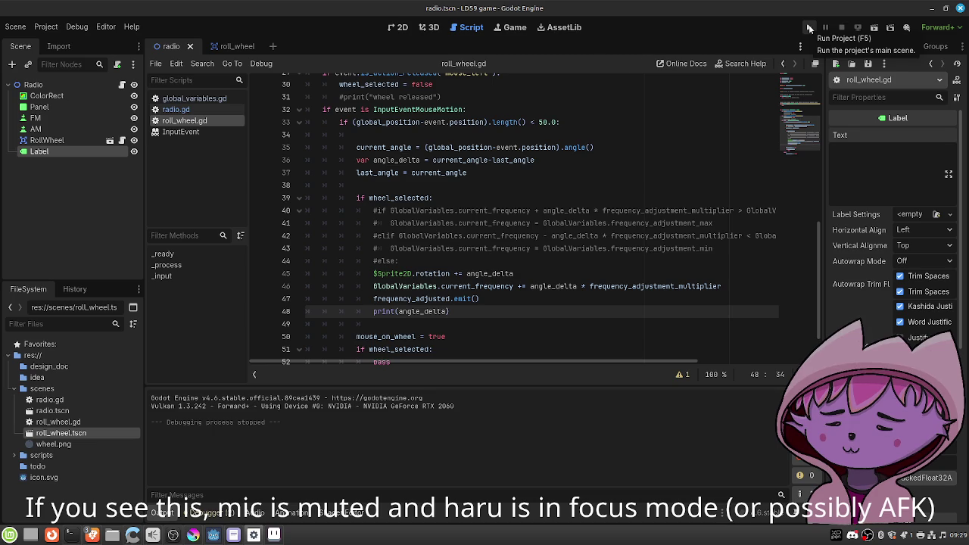
click(808, 28)
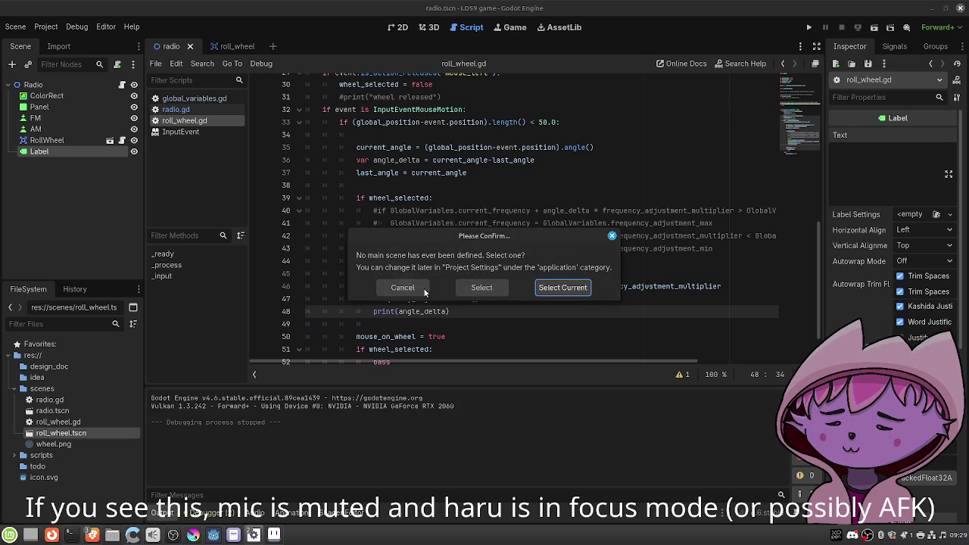
click(424, 287)
click(874, 28)
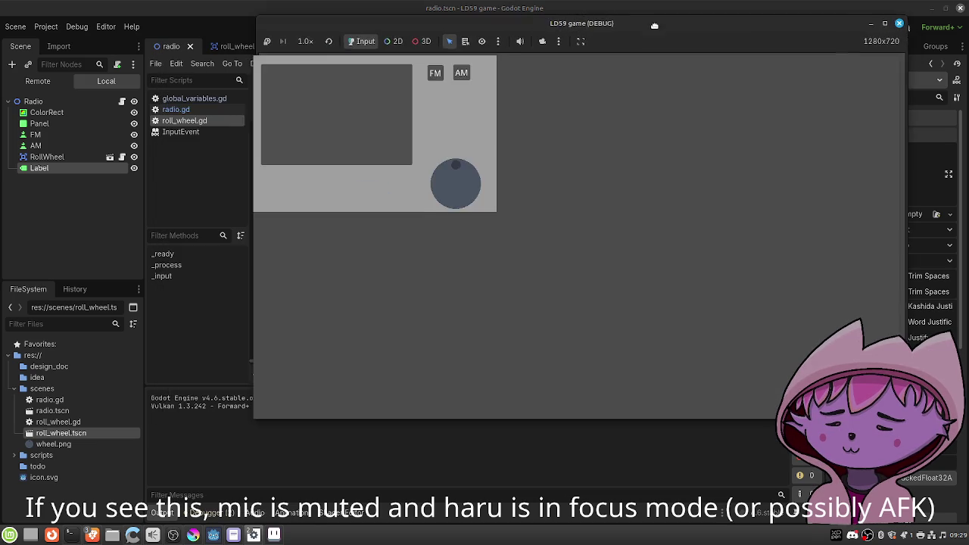
Turn the wheel up to 154.776456356049 MHz while scrolling the Output log of angle deltas.
mouse_move(465, 163)
mouse_down()
mouse_move(479, 190)
mouse_move(474, 201)
mouse_move(448, 203)
mouse_move(452, 166)
mouse_move(468, 164)
mouse_up()
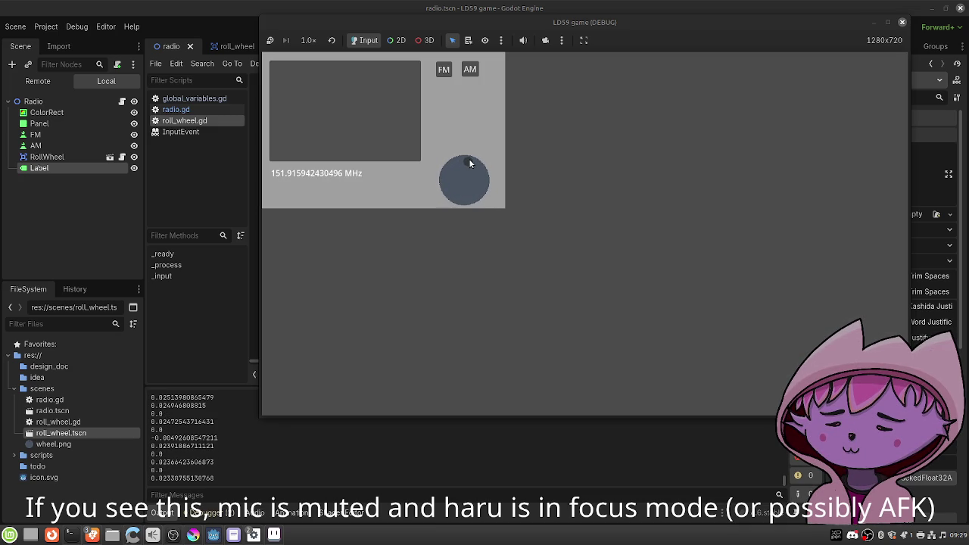
scroll(214, 430, up, 5)
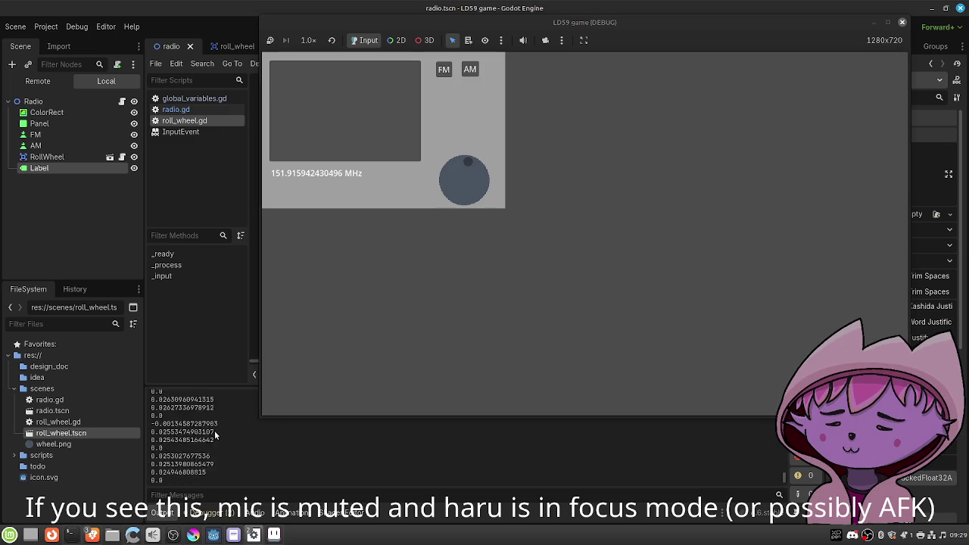
scroll(214, 430, up, 8)
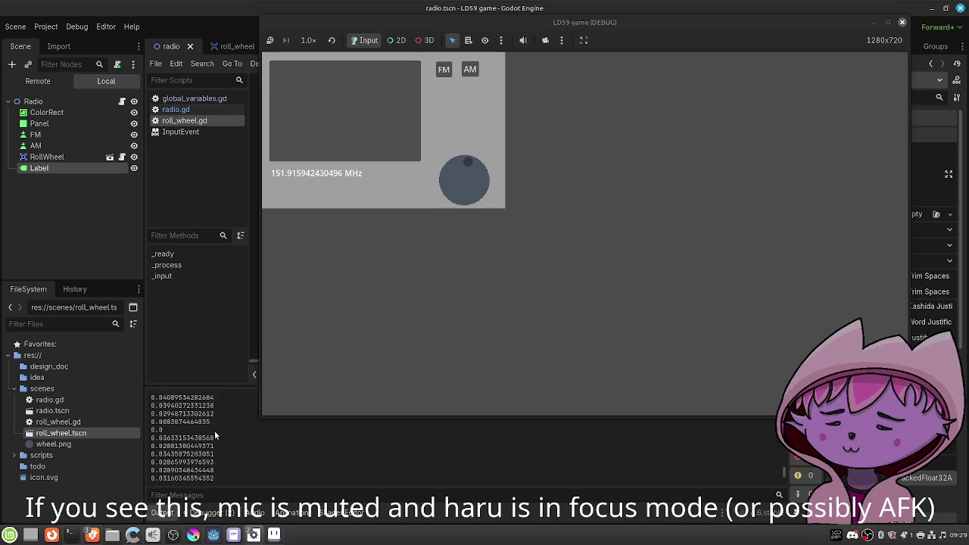
scroll(214, 430, up, 5)
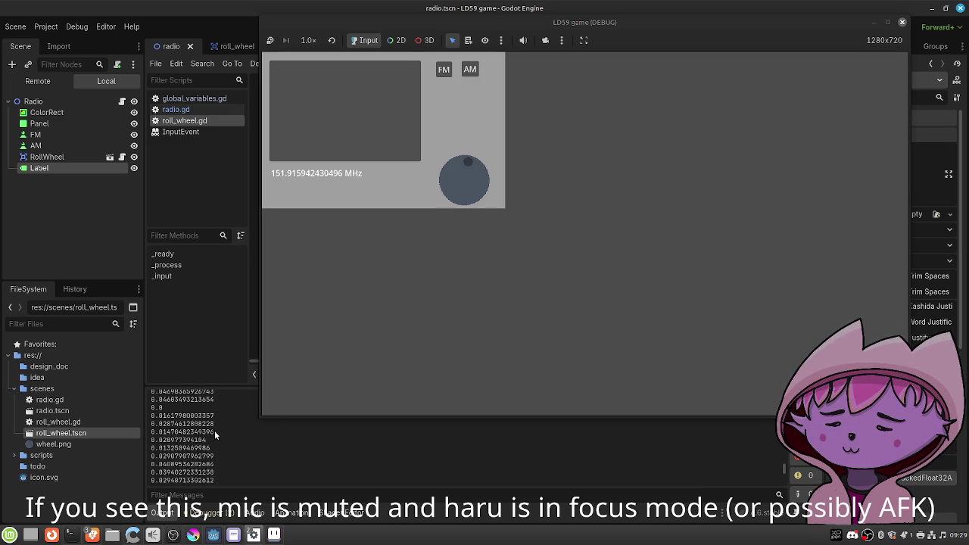
scroll(214, 430, up, 4)
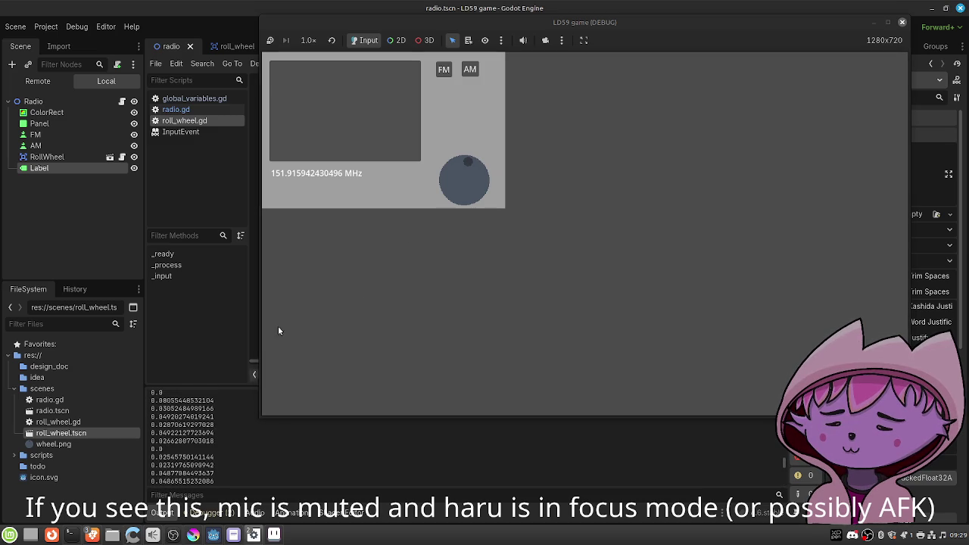
drag(467, 159, 473, 183)
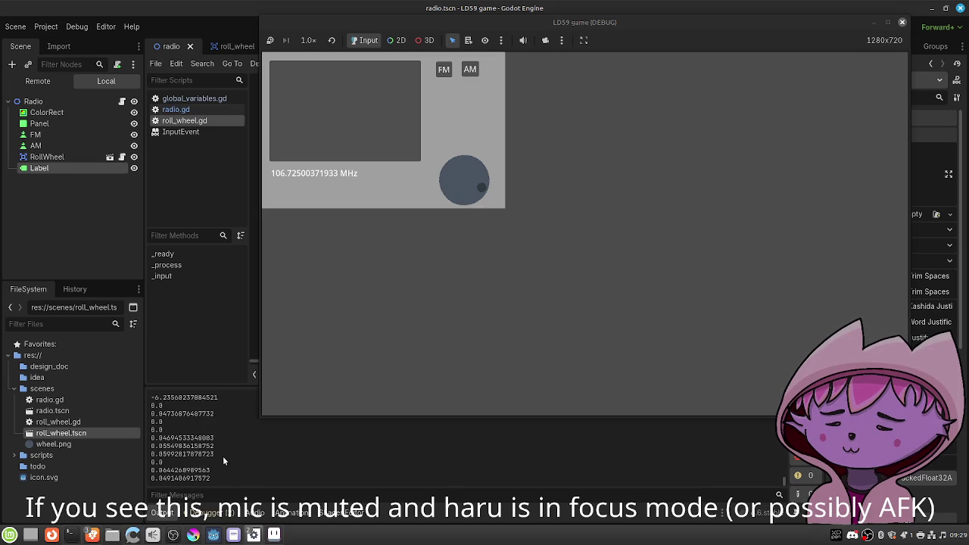
scroll(220, 455, up, 3)
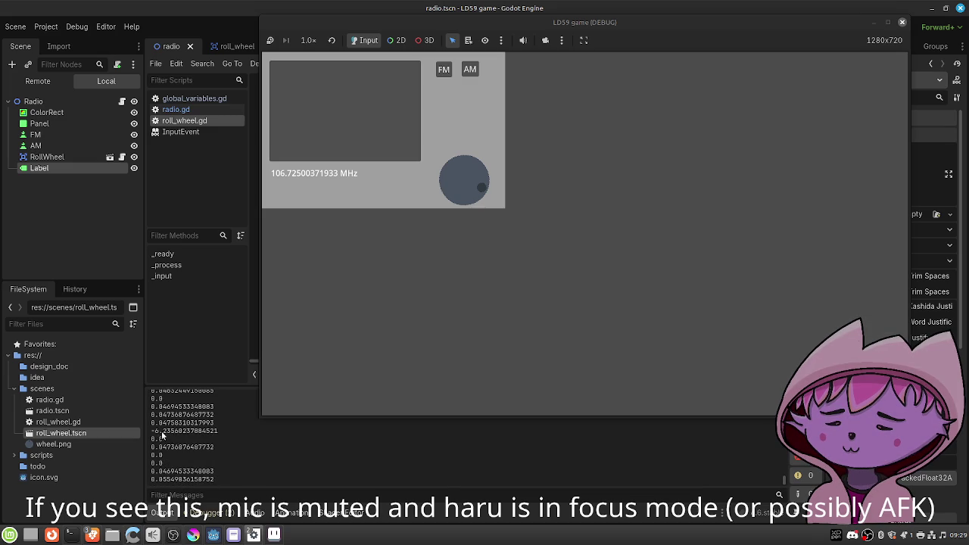
scroll(182, 447, up, 1)
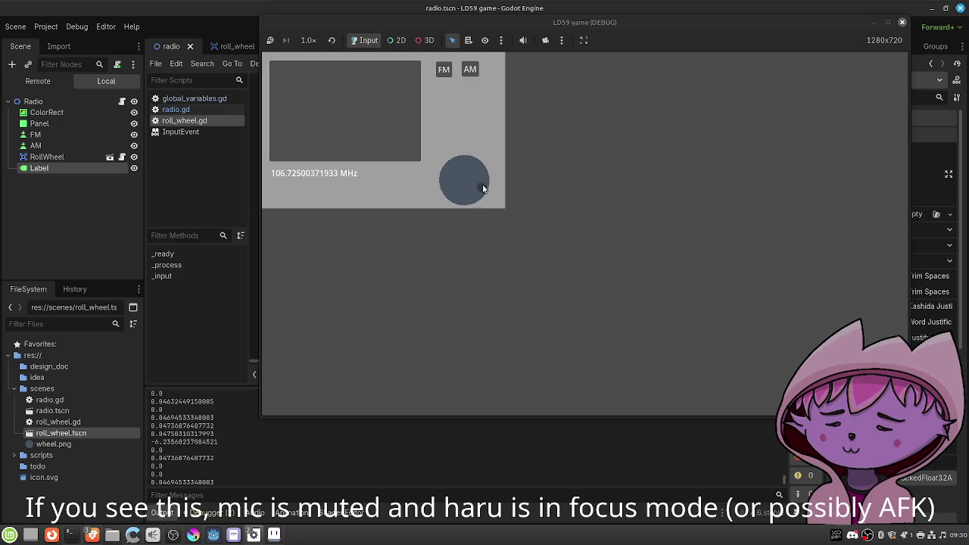
mouse_move(482, 189)
mouse_down()
mouse_move(458, 168)
mouse_move(484, 160)
mouse_move(615, 399)
mouse_up()
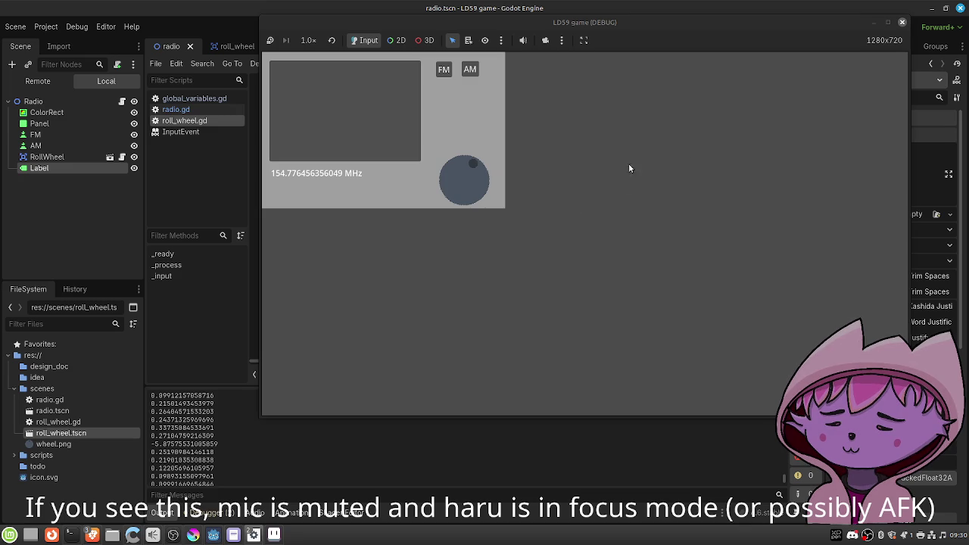
Close the game and add the missing ')' to print(angle_delta) on line 48.
click(902, 22)
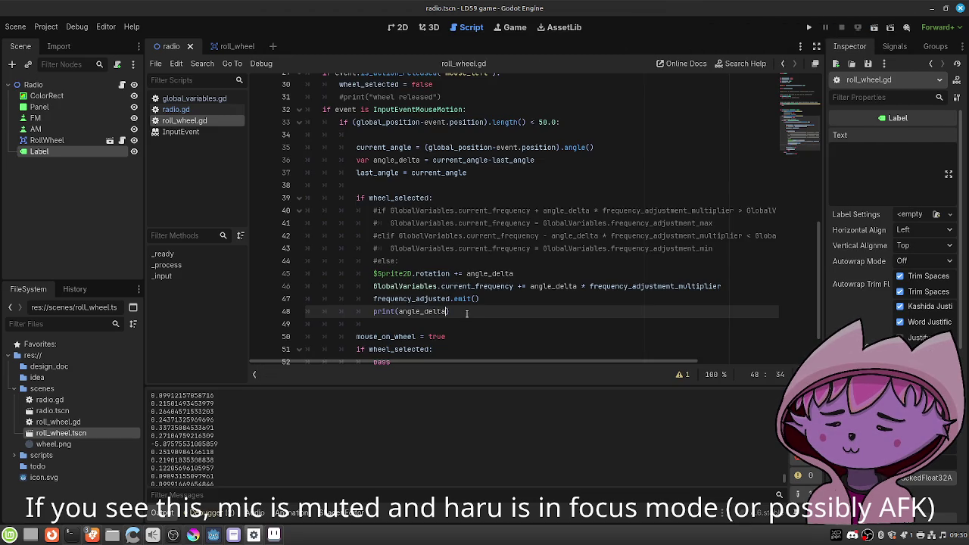
text())
click(564, 173)
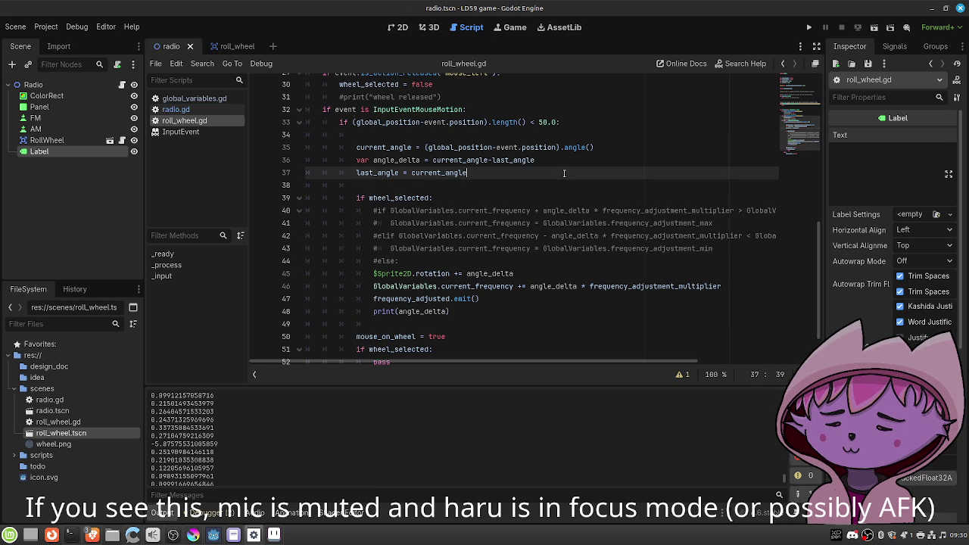
After line 37, add 'if abs(angle_delta) > 5:' with 'angle_delta = 0.0', save, and rerun the radio scene.
key(Return)
text(if angle_delta)
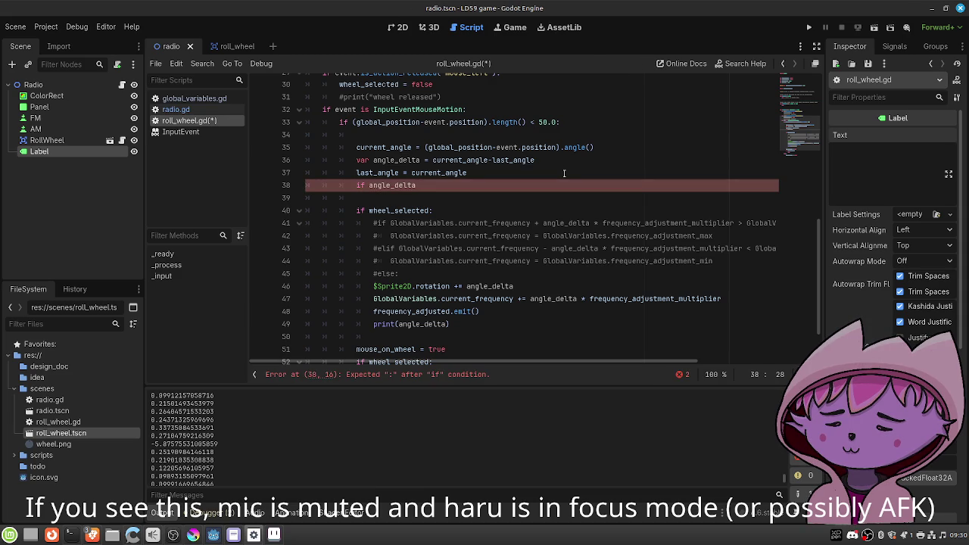
key(BackSpace)
key(BackSpace)
key(BackSpace)
text(abs)
key(Escape)
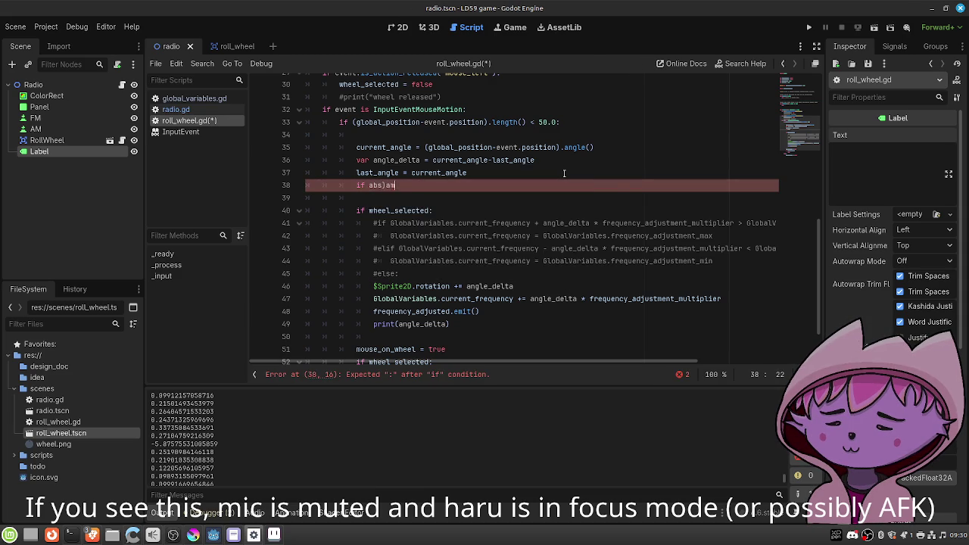
text((angle_delta) > )
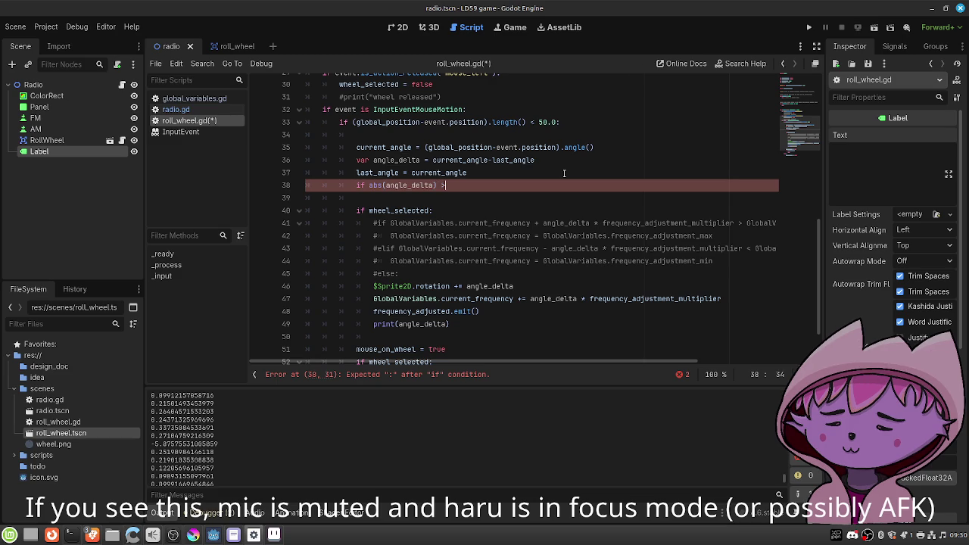
text(5:)
key(Return)
text(angle_delta = 0.0)
key(ctrl+s)
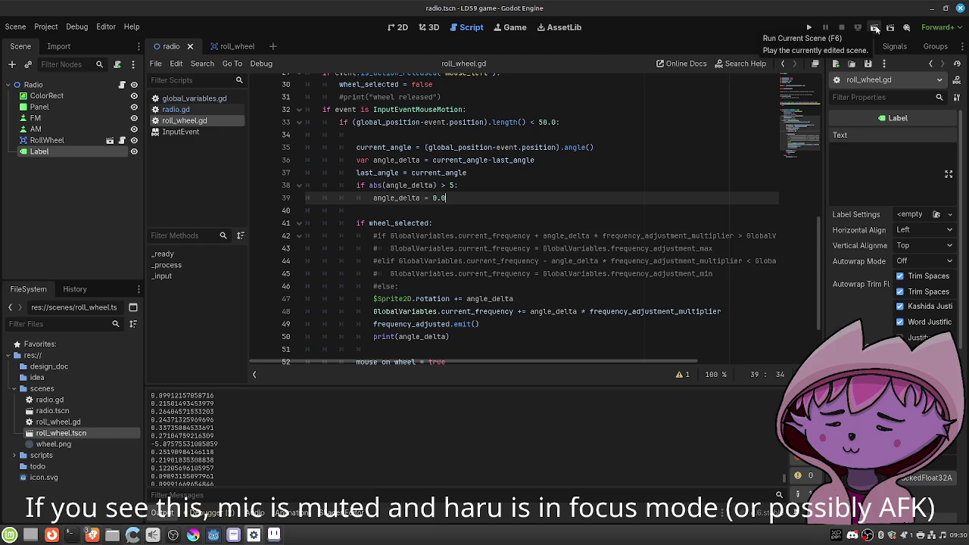
click(874, 28)
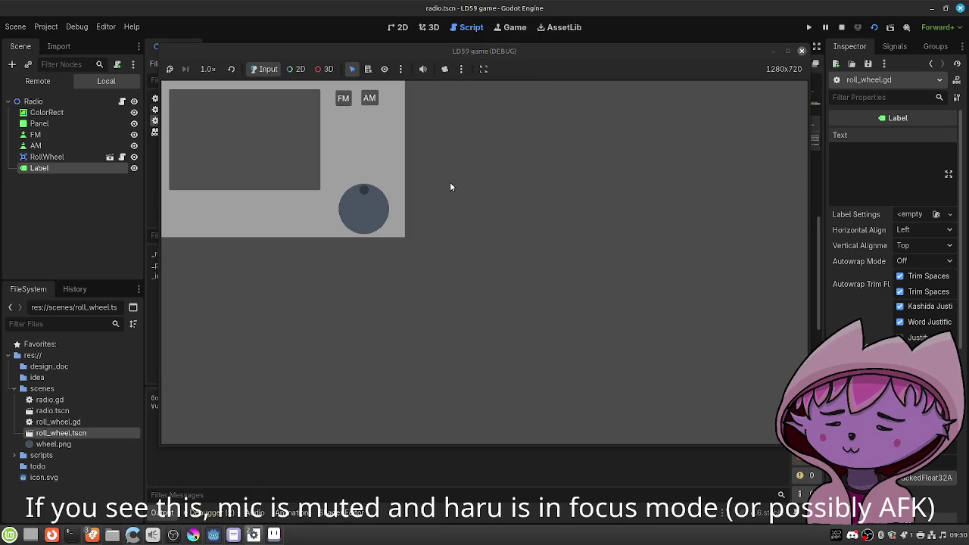
mouse_move(364, 190)
mouse_down()
mouse_move(379, 192)
mouse_move(383, 213)
mouse_move(365, 229)
mouse_up()
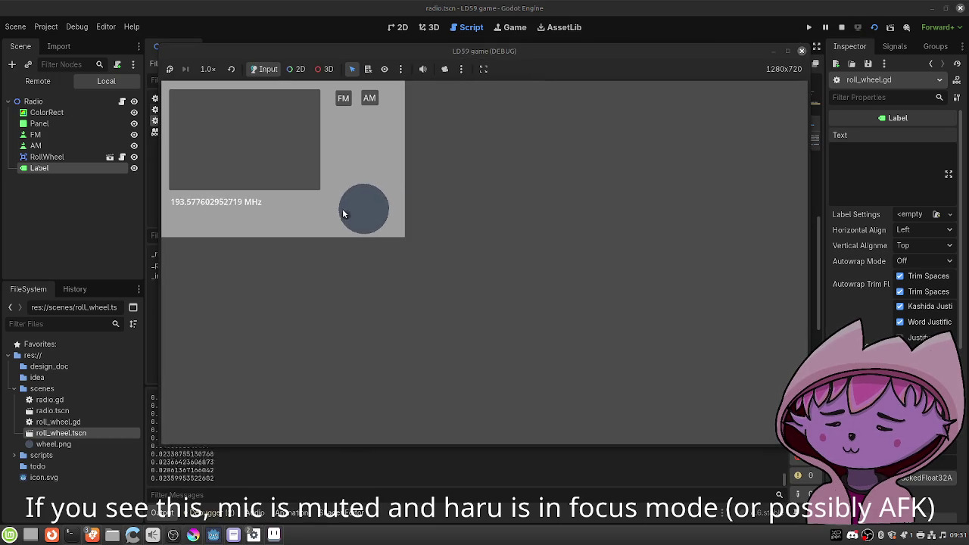
mouse_move(371, 227)
mouse_down()
mouse_move(347, 220)
mouse_move(378, 209)
mouse_move(371, 191)
mouse_move(358, 202)
mouse_move(368, 217)
mouse_move(380, 200)
mouse_move(570, 113)
mouse_up()
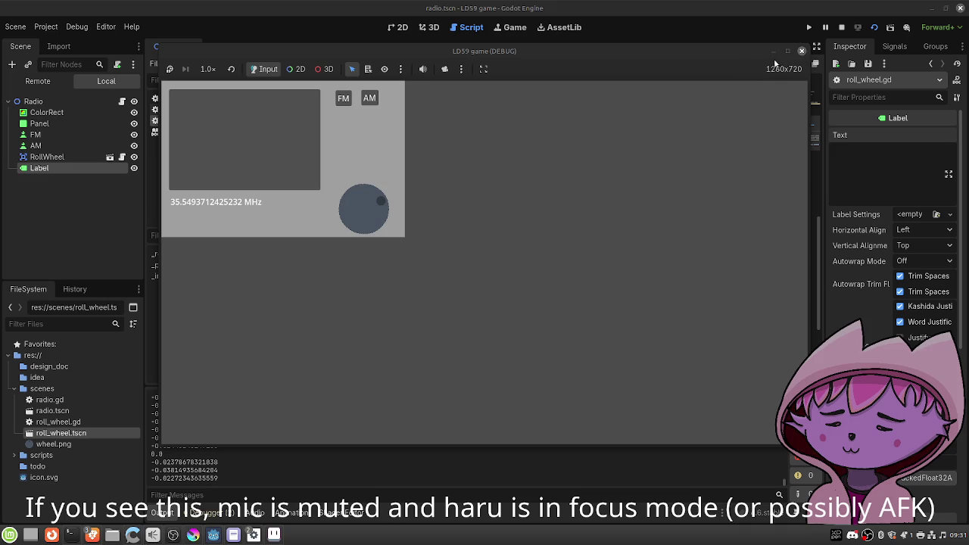
click(802, 51)
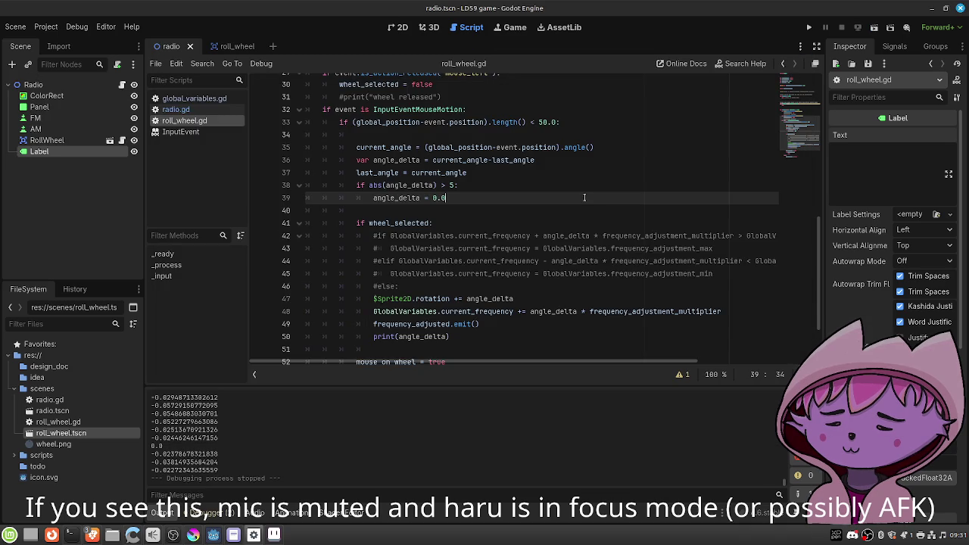
Label the phase-jump check on line 38 with '# Quick hack to avoid phase jumps'.
click(515, 183)
text(# Quick hack)
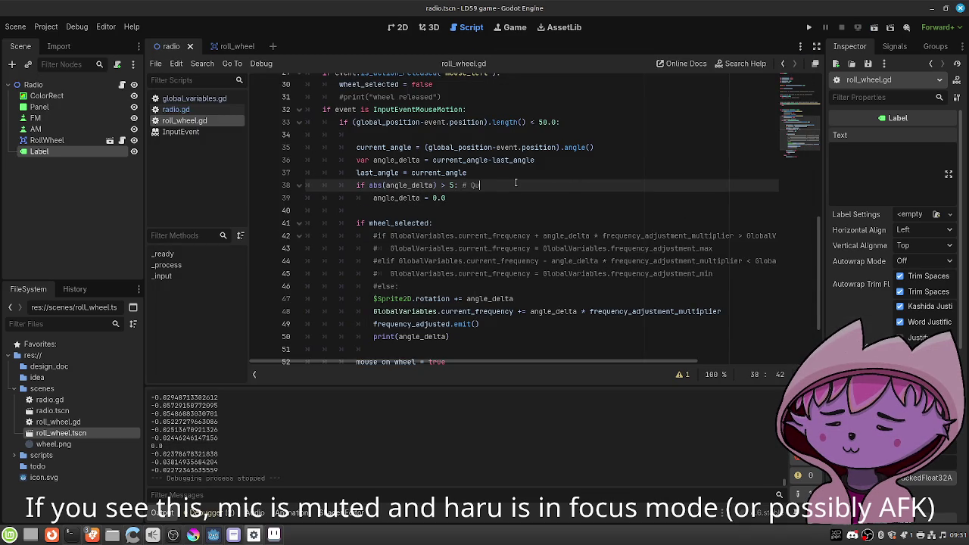
text( to av)
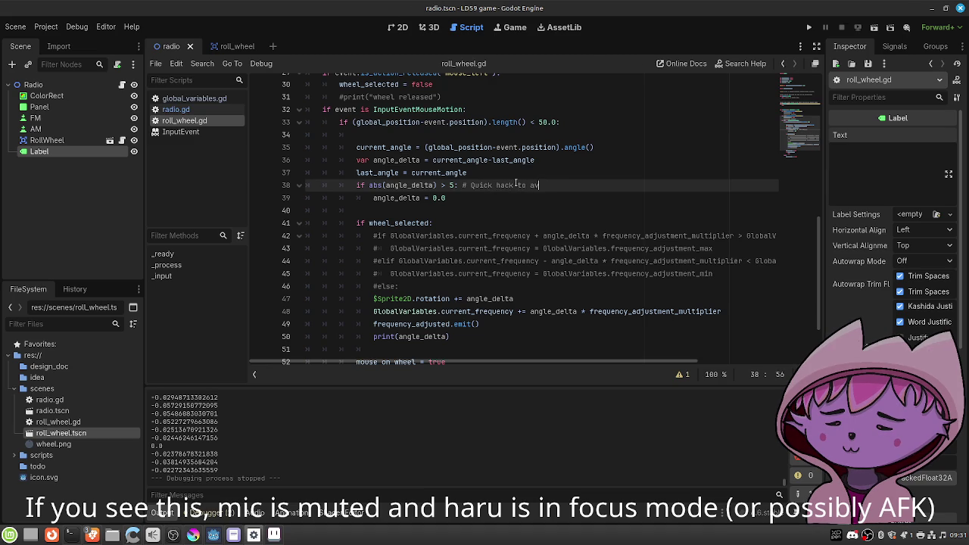
text(oid phase w)
key(BackSpace)
text(jumps)
Uncomment the max/min frequency clamping branches, indent the rotation and frequency lines under else, and save.
click(375, 235)
key(shift+Down)
key(ctrl+k)
key(Down)
key(ctrl+k)
key(Down)
key(ctrl+k)
key(Down)
key(ctrl+k)
key(Down)
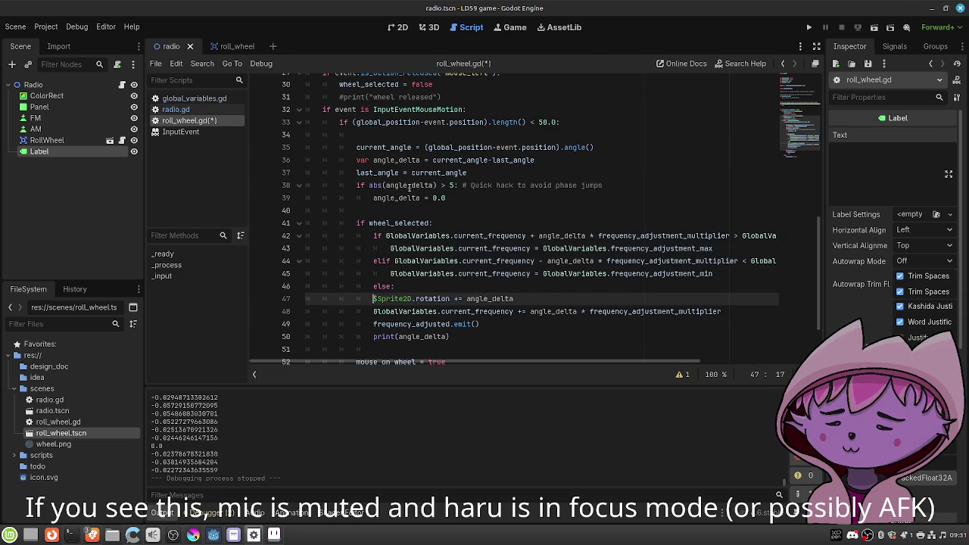
key(Tab)
key(Down)
key(Tab)
key(ctrl+s)
Comment out print(angle_delta) on line 50, save, and run the radio scene.
mouse_move(453, 336)
mouse_down()
mouse_move(358, 338)
mouse_move(369, 336)
mouse_up()
click(370, 337)
text(#)
key(ctrl+s)
click(876, 28)
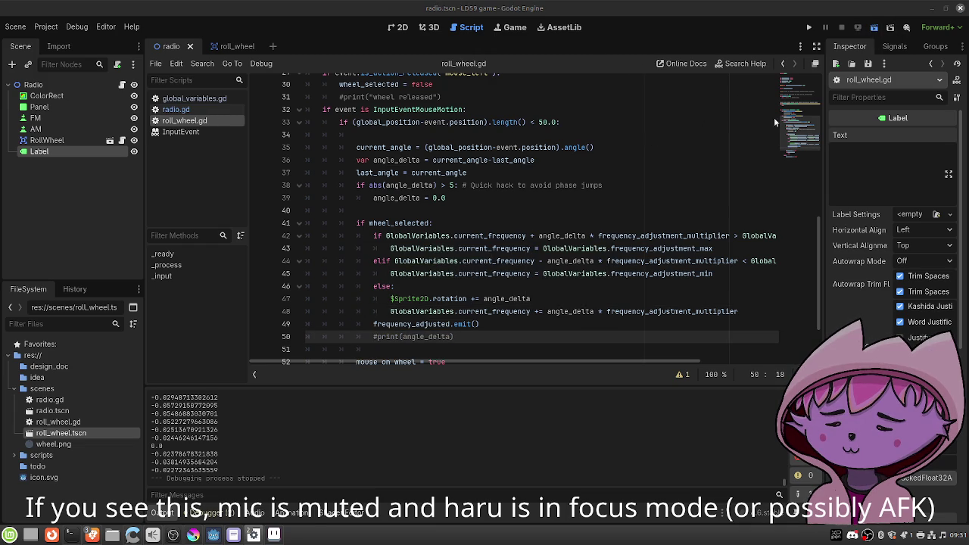
Turn the roll wheel in the running game to check the frequency holds at 100.0 MHz, then close the game.
mouse_move(363, 192)
mouse_down()
mouse_move(375, 193)
mouse_move(371, 225)
mouse_move(351, 232)
mouse_move(334, 211)
mouse_move(357, 224)
mouse_move(378, 204)
mouse_move(351, 200)
mouse_move(359, 225)
mouse_move(383, 205)
mouse_move(361, 186)
mouse_move(345, 210)
mouse_move(354, 232)
mouse_move(381, 192)
mouse_move(360, 187)
mouse_move(350, 199)
mouse_move(382, 217)
mouse_move(381, 205)
mouse_move(378, 220)
mouse_up()
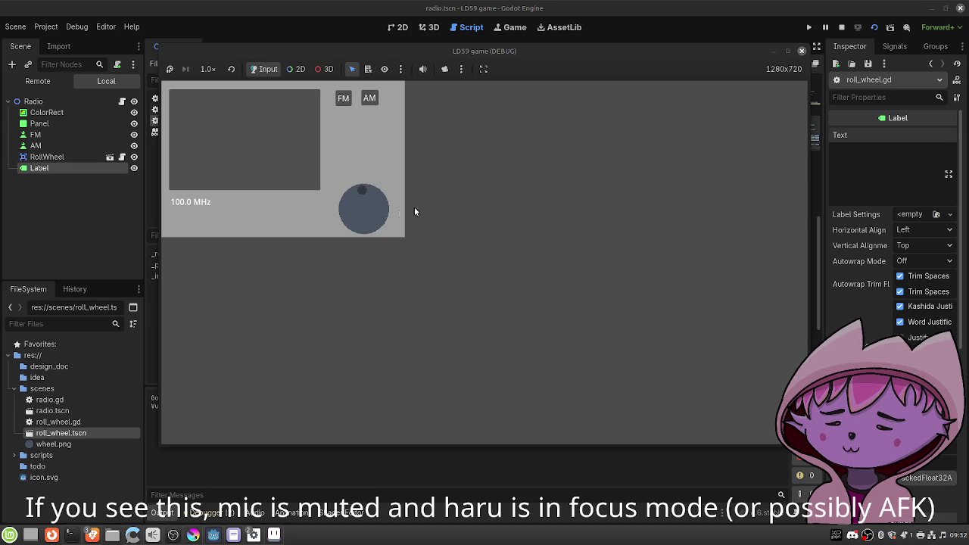
click(801, 51)
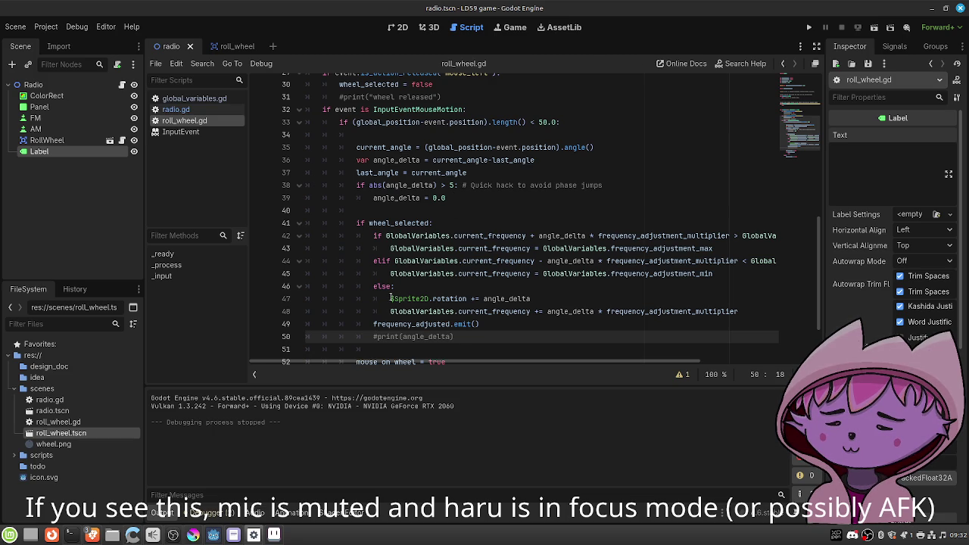
Revert the previous uncommenting and indentation of the clamping block.
key(ctrl+k)
key(Up)
key(Up)
key(shift+Tab)
key(Up)
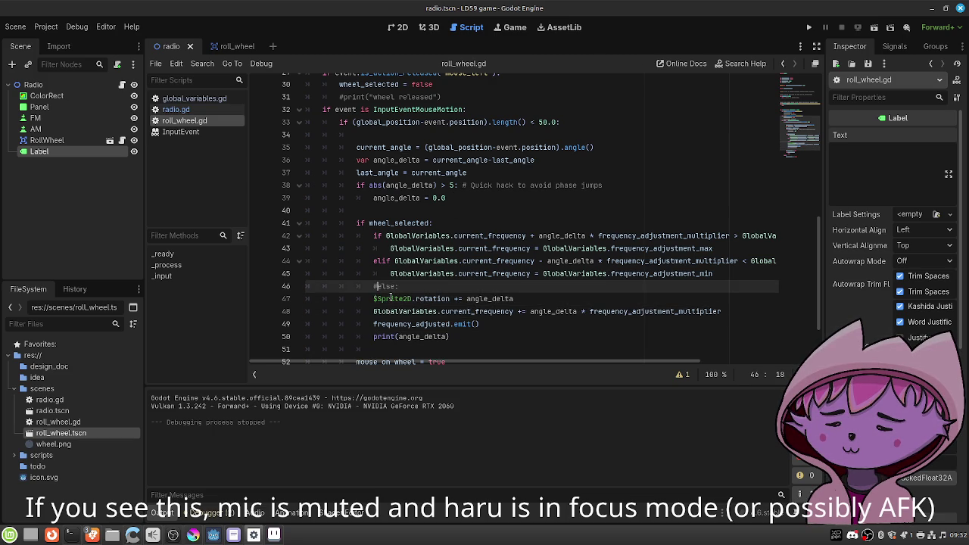
key(shift+Tab)
key(Up)
key(shift+Up)
key(shift+Up)
key(shift+Up)
key(ctrl+k)
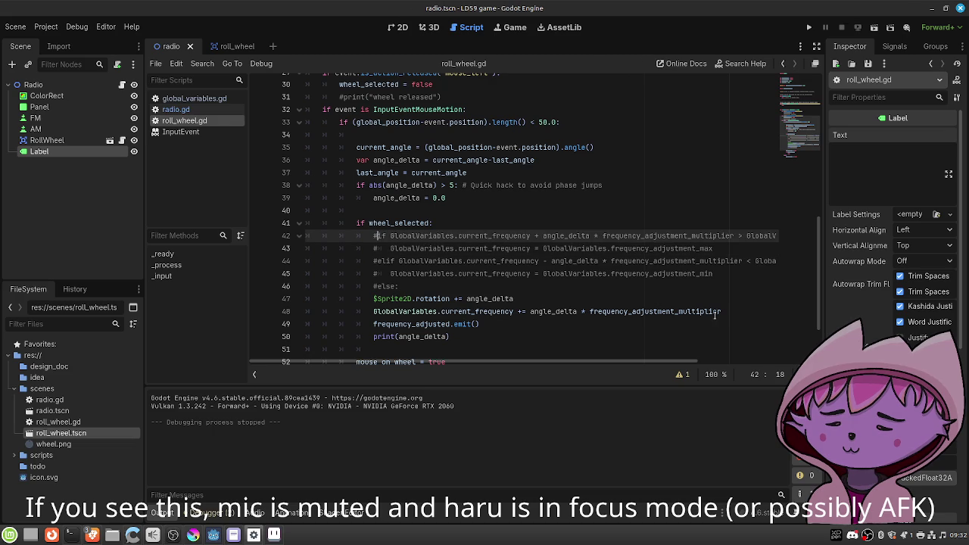
Uncomment the four frequency clamping lines 42–45.
click(727, 313)
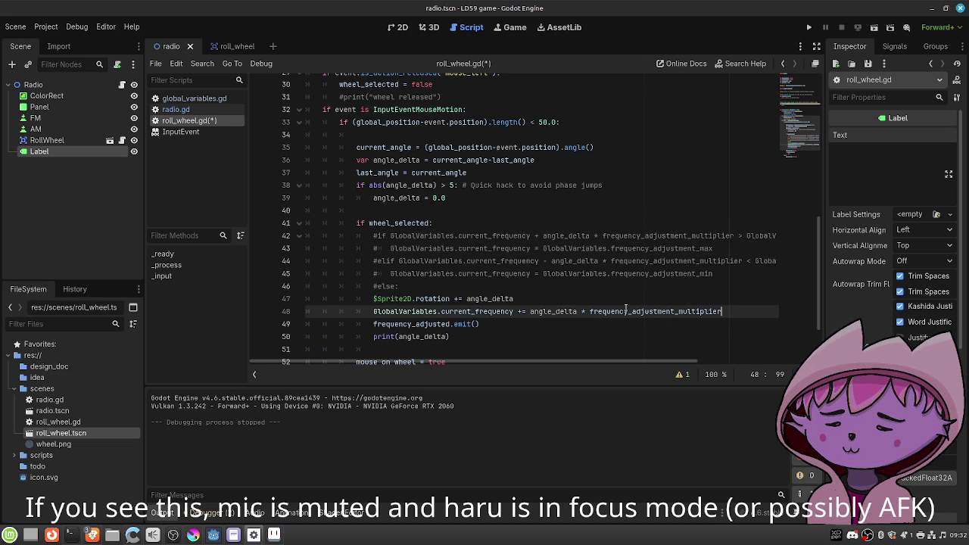
click(377, 274)
key(ctrl+k)
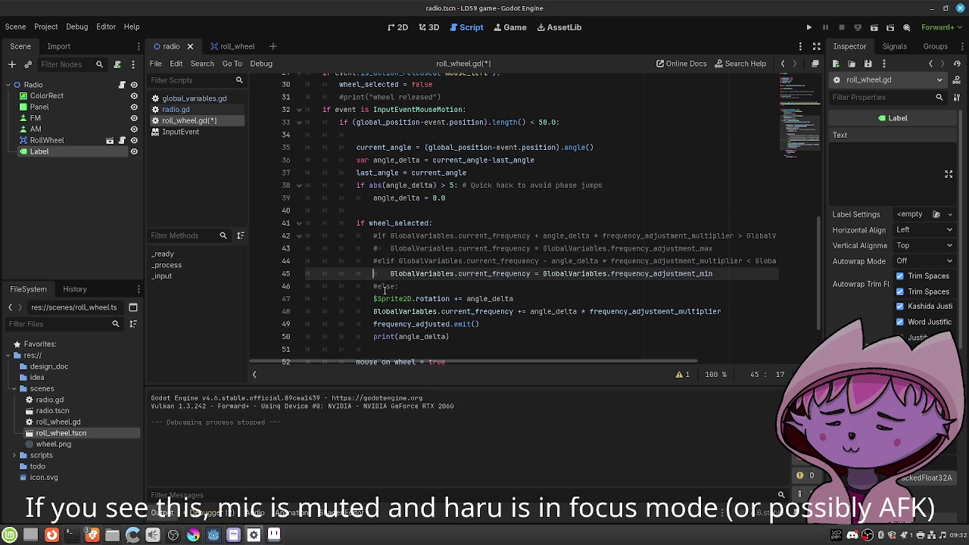
key(Up)
key(ctrl+k)
key(Up)
key(ctrl+k)
key(Up)
key(ctrl+k)
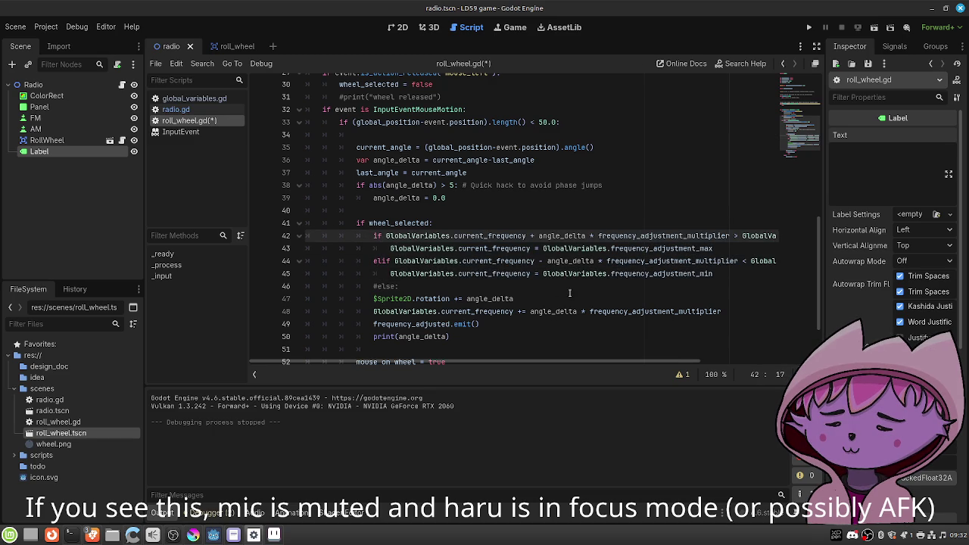
Move the clamping block to just below the 'frequency +=' update line.
drag(712, 273, 373, 236)
key(BackSpace)
click(734, 274)
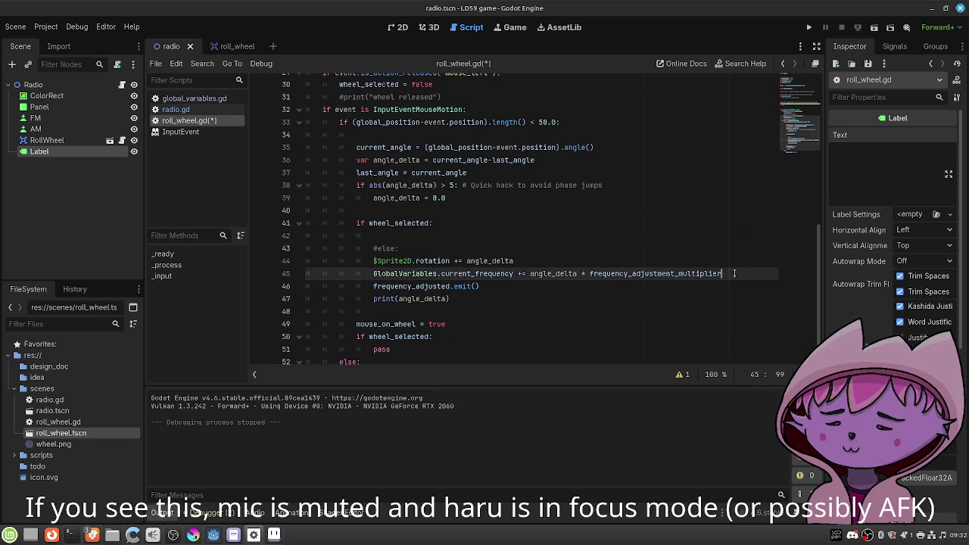
key(Return)
key(Return)
key(Up)
key(Return)
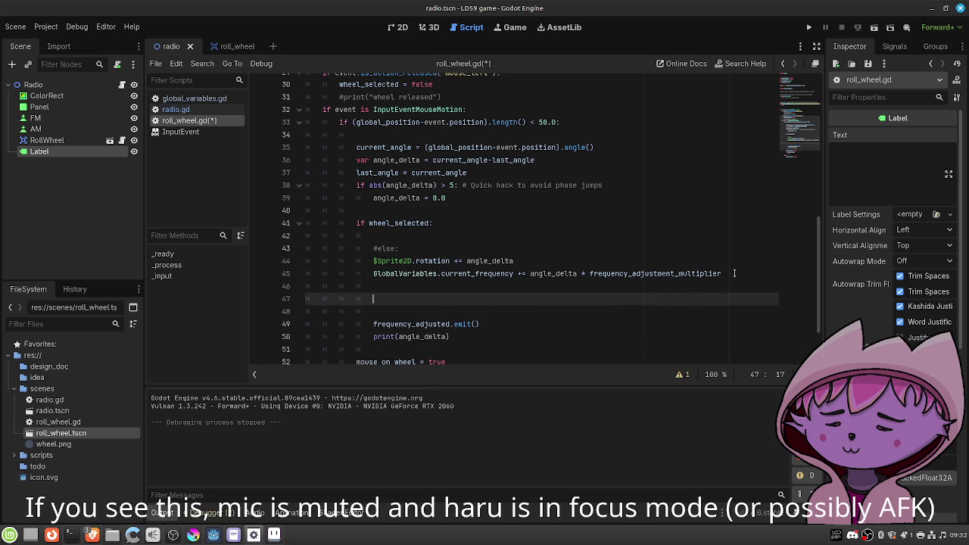
key(ctrl+v)
Remove the delta terms so current_frequency is compared directly to max and min, save, and run the scene.
drag(729, 299, 535, 298)
key(BackSpace)
key(BackSpace)
key(BackSpace)
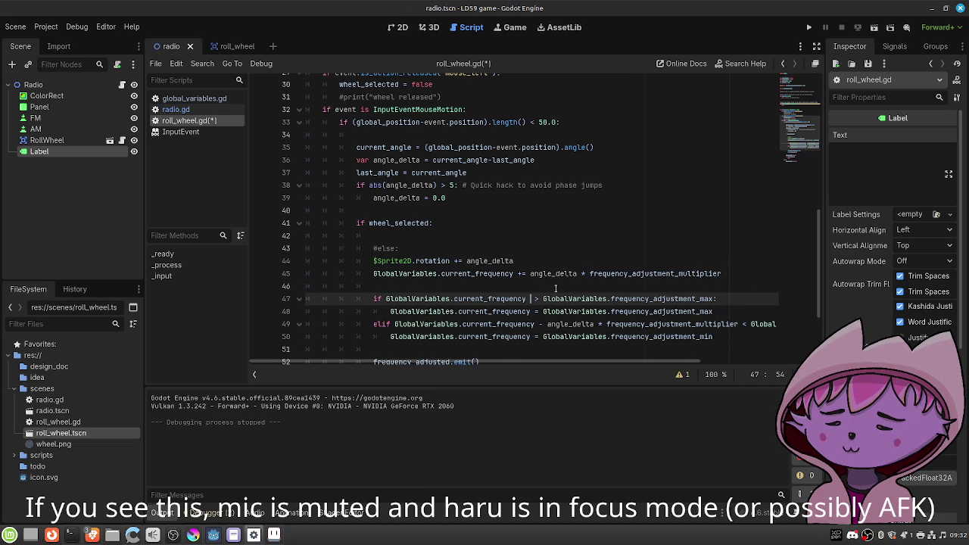
drag(740, 324, 536, 324)
key(BackSpace)
key(ctrl+s)
click(873, 28)
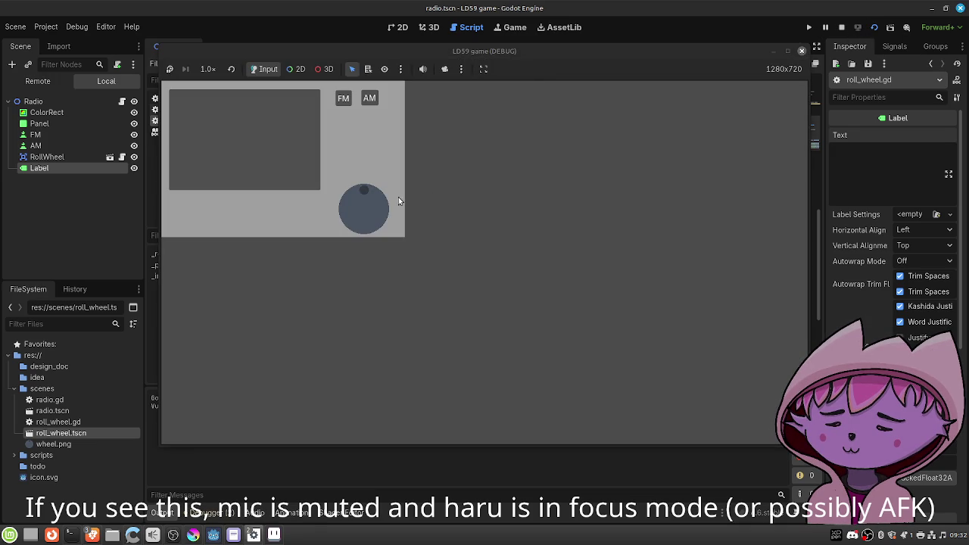
Spin the radio wheel to see the label swing between 100.0 and 200.0 MHz, then stop the game.
mouse_move(378, 198)
mouse_down()
mouse_move(348, 199)
mouse_move(348, 221)
mouse_move(378, 222)
mouse_move(379, 196)
mouse_move(356, 196)
mouse_move(365, 193)
mouse_move(380, 204)
mouse_move(353, 218)
mouse_move(365, 188)
mouse_move(390, 214)
mouse_move(384, 202)
mouse_move(382, 237)
mouse_move(383, 202)
mouse_move(380, 220)
mouse_move(380, 210)
mouse_move(349, 211)
mouse_move(354, 219)
mouse_move(384, 207)
mouse_move(368, 195)
mouse_move(352, 212)
mouse_move(360, 190)
mouse_move(378, 200)
mouse_move(367, 218)
mouse_move(349, 210)
mouse_move(361, 196)
mouse_move(352, 208)
mouse_move(376, 217)
mouse_move(373, 196)
mouse_move(358, 209)
mouse_move(379, 216)
mouse_move(376, 196)
mouse_up()
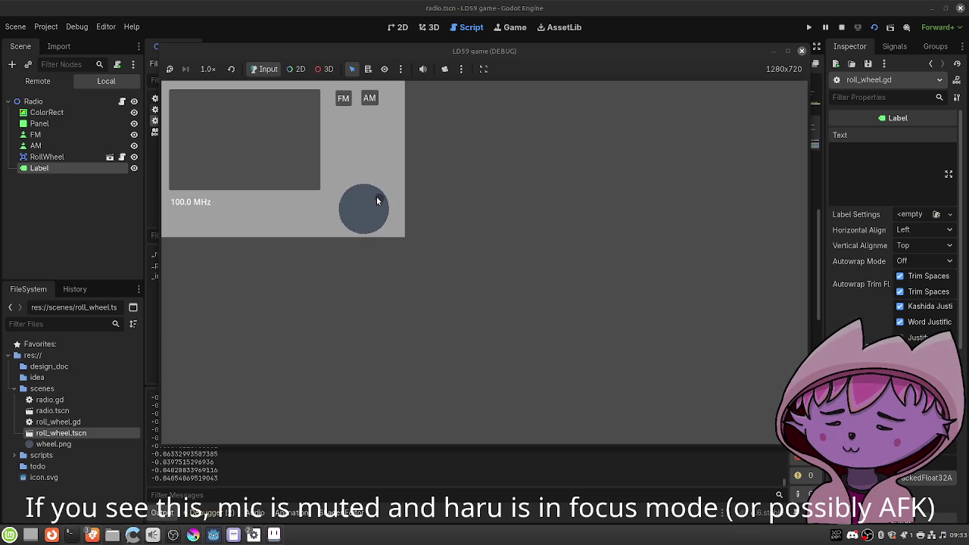
click(801, 51)
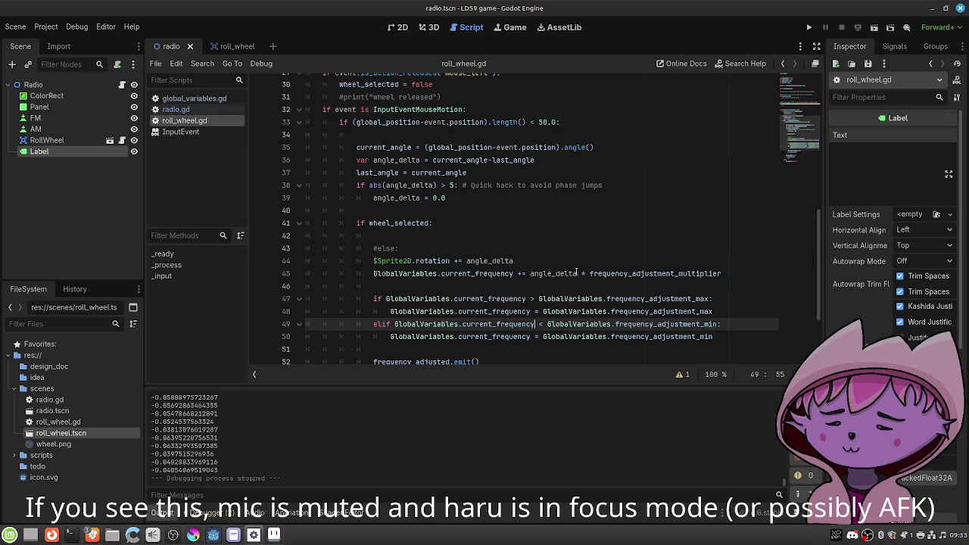
Copy the wheel rotation line '$Sprite2D.rotation += angle_delta' from line 44.
scroll(561, 272, down, 1)
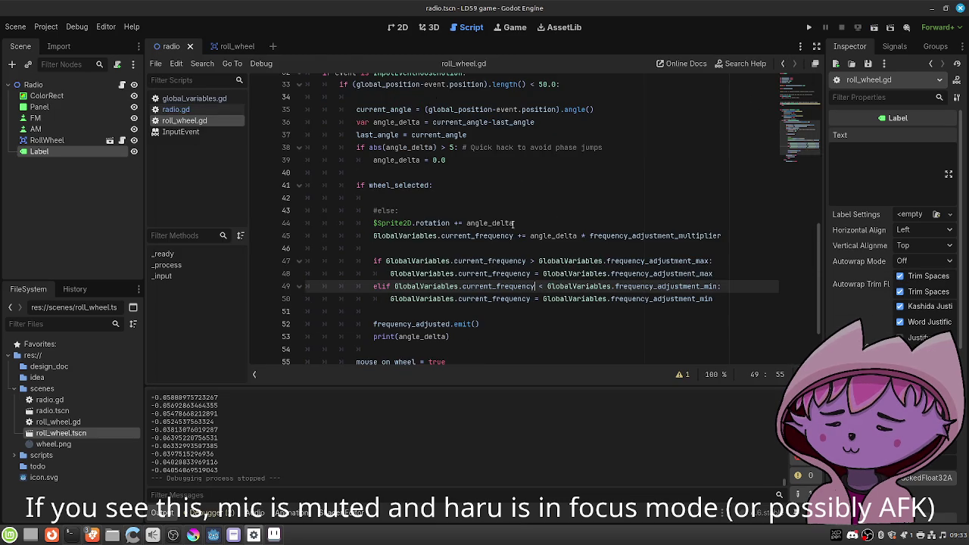
drag(449, 223, 373, 222)
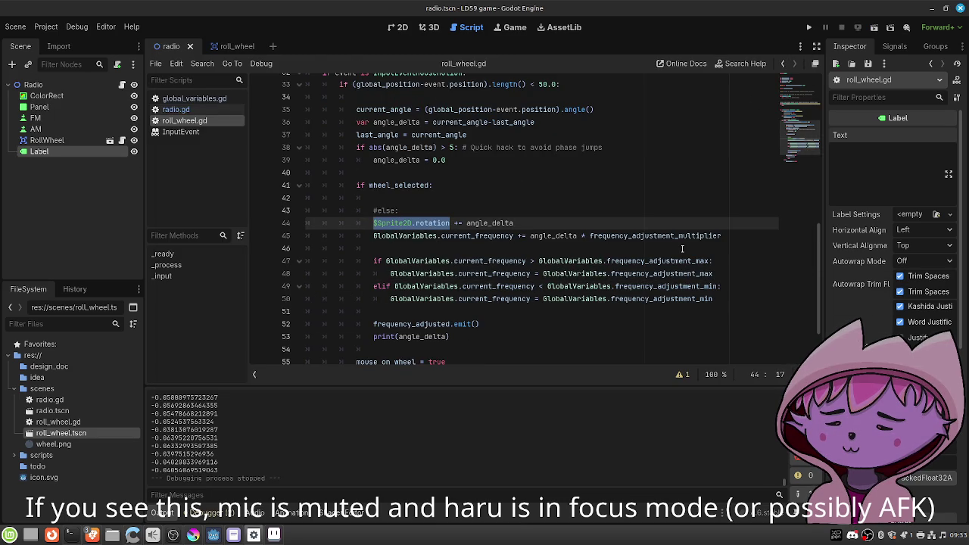
click(494, 196)
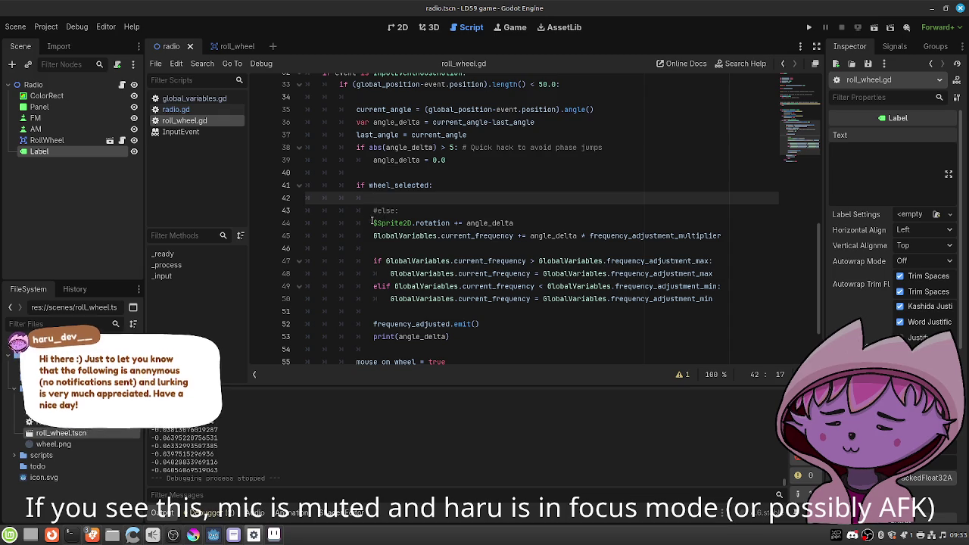
click(447, 223)
drag(448, 223, 514, 223)
key(ctrl+c)
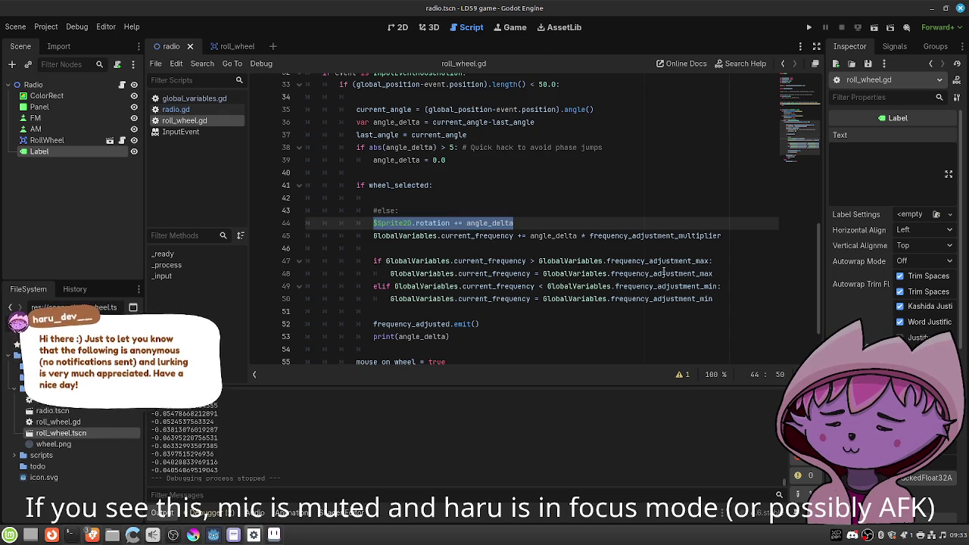
Add '$Sprite2D.rotation -= angle_delta' under the max frequency clamp assignment.
click(728, 272)
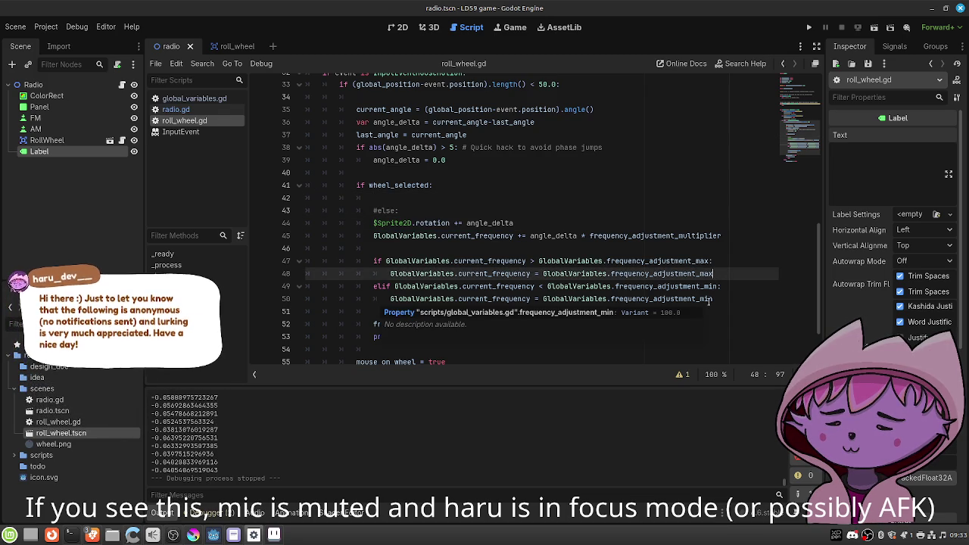
key(Return)
key(ctrl+v)
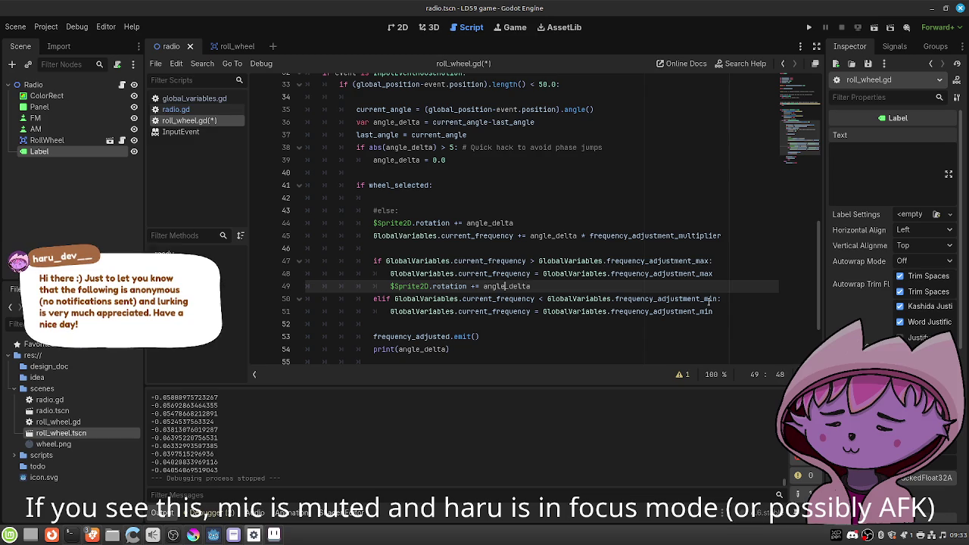
key(BackSpace)
text(-)
Add '$Sprite2D.rotation -= angle_delta' under the min frequency clamp assignment and save roll_wheel.gd.
key(Down)
key(Down)
key(Down)
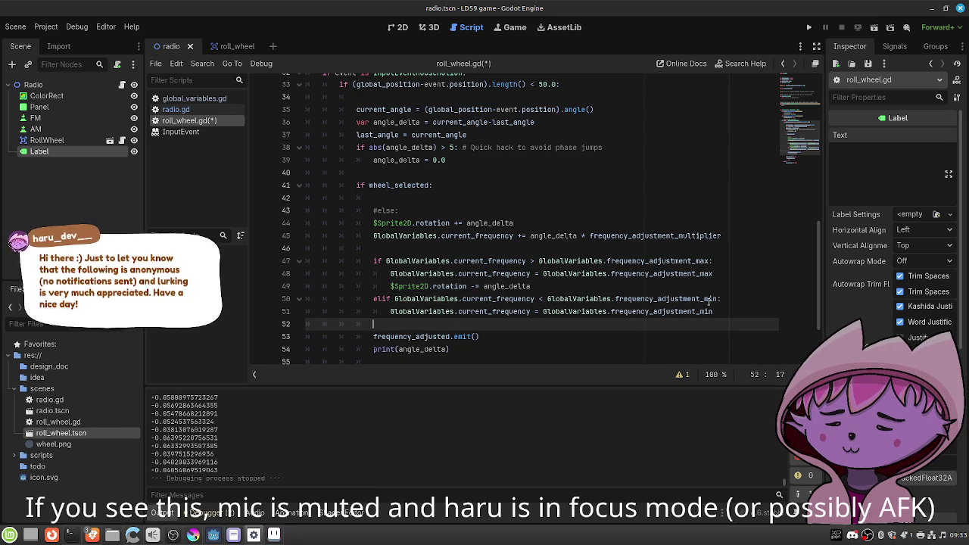
key(ctrl+v)
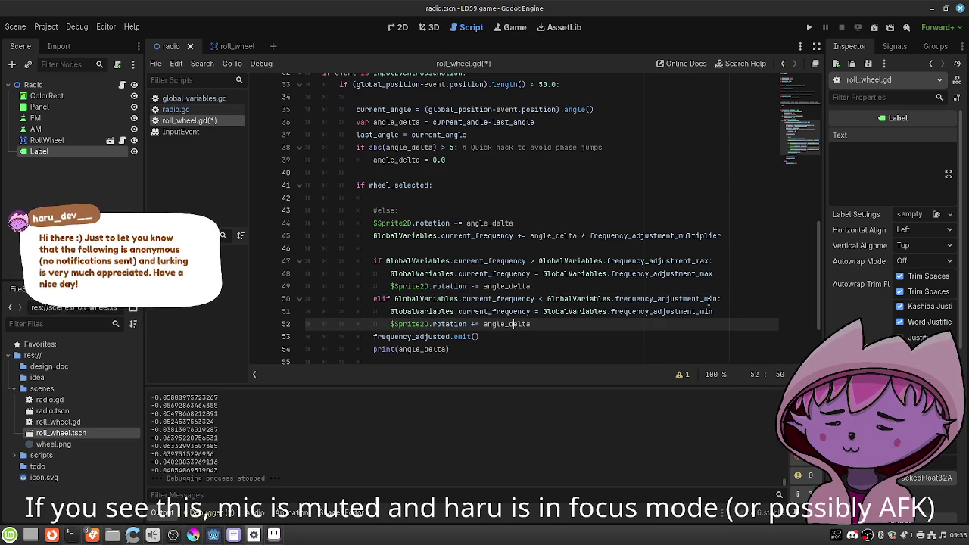
key(BackSpace)
text(-)
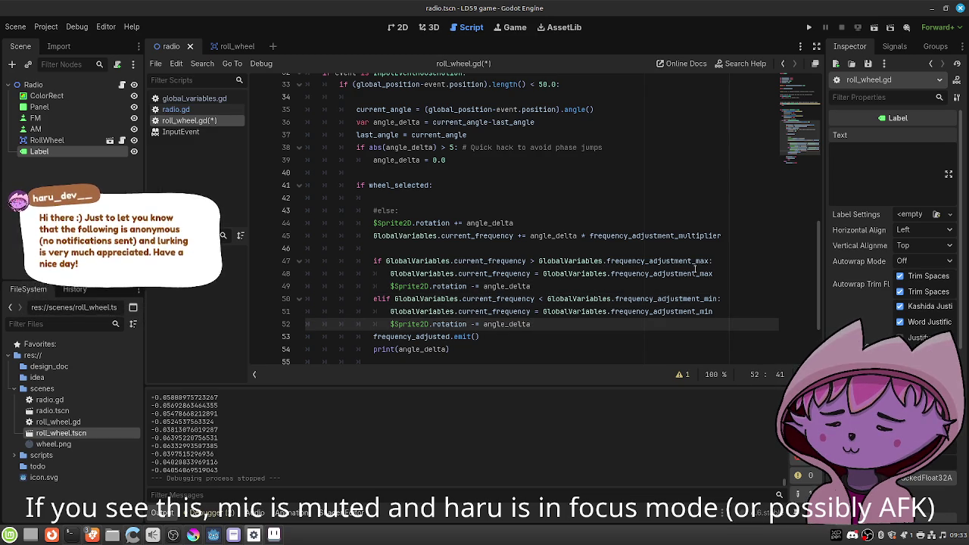
key(End)
key(Return)
key(ctrl+s)
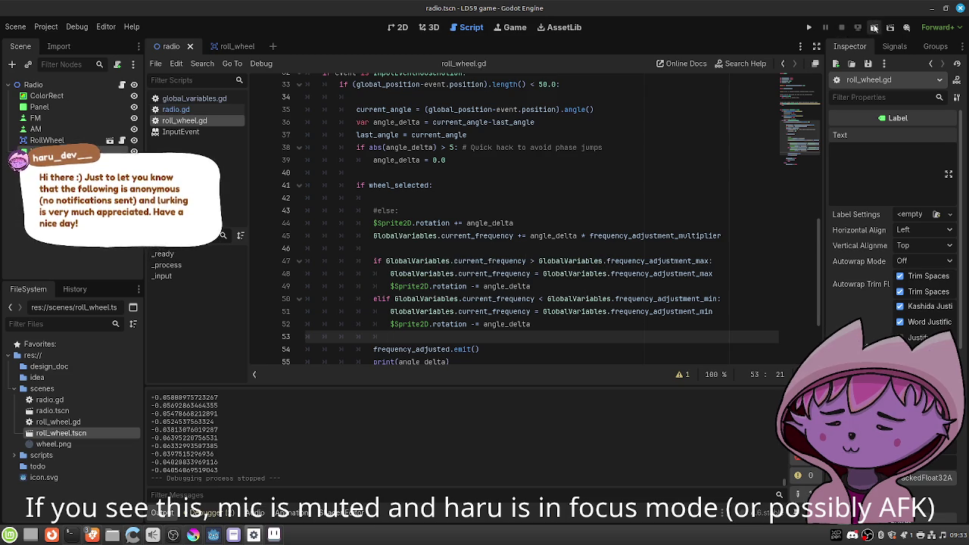
click(871, 30)
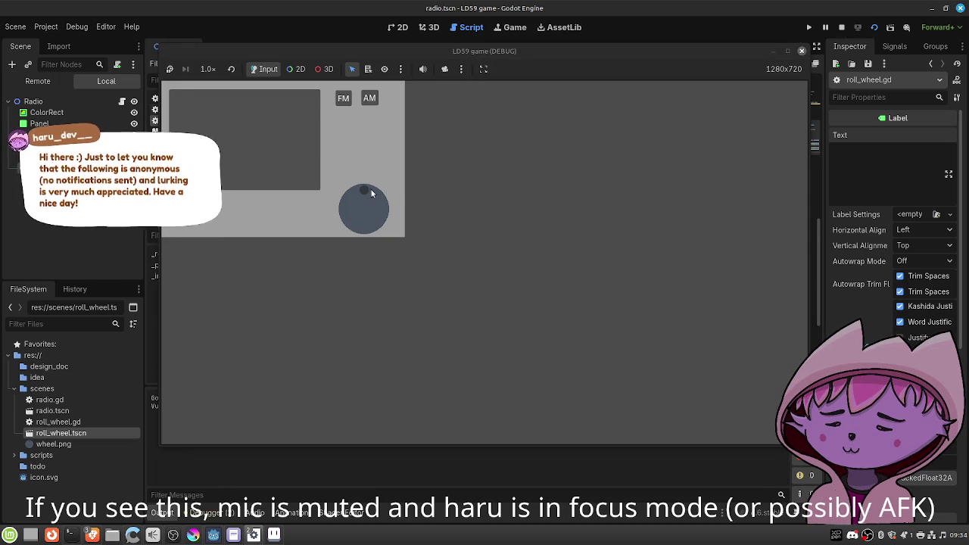
mouse_move(367, 193)
mouse_down()
mouse_move(385, 209)
mouse_move(351, 225)
mouse_move(346, 207)
mouse_move(363, 184)
mouse_move(350, 200)
mouse_move(369, 196)
mouse_move(357, 217)
mouse_move(381, 208)
mouse_move(372, 197)
mouse_move(380, 205)
mouse_move(349, 215)
mouse_move(358, 193)
mouse_move(358, 215)
mouse_move(371, 194)
mouse_move(362, 218)
mouse_move(387, 205)
mouse_move(371, 189)
mouse_move(356, 215)
mouse_move(358, 186)
mouse_up()
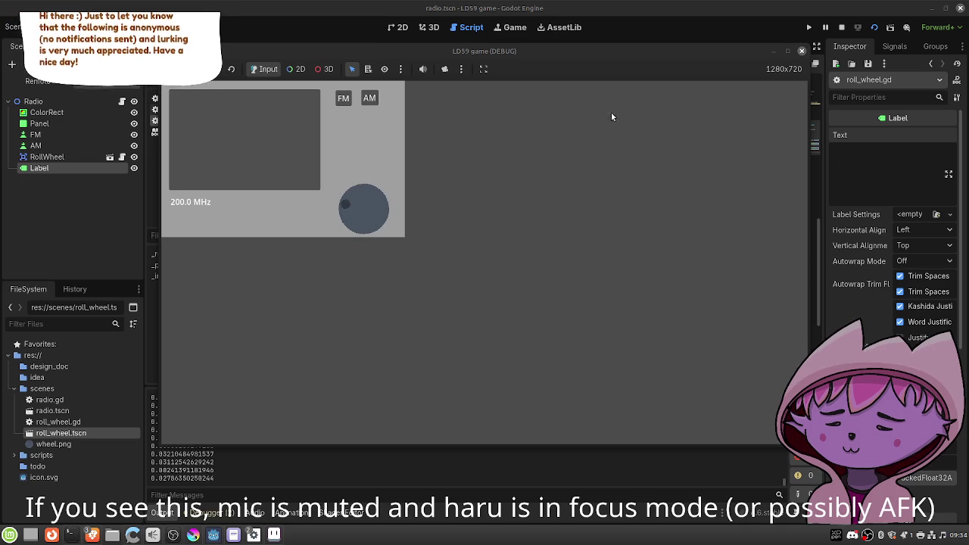
click(801, 53)
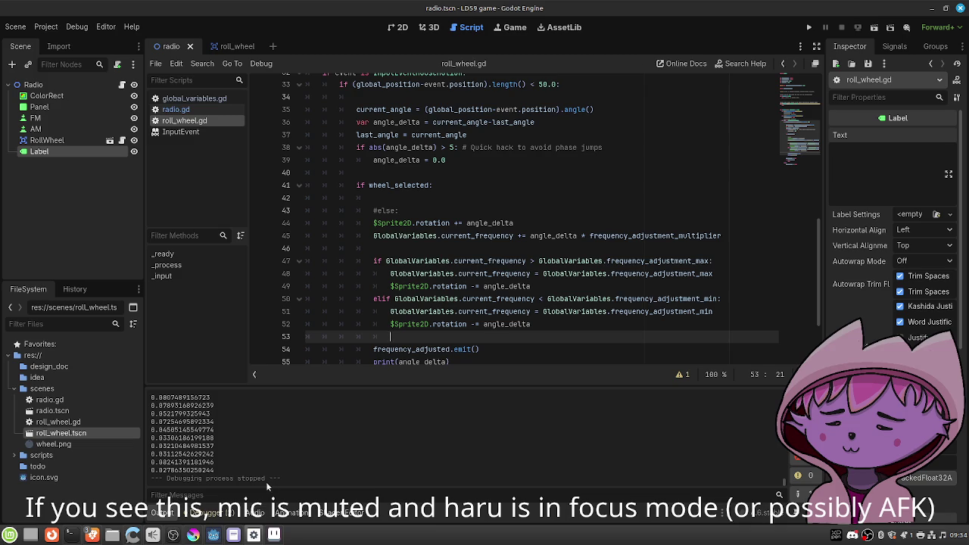
click(234, 535)
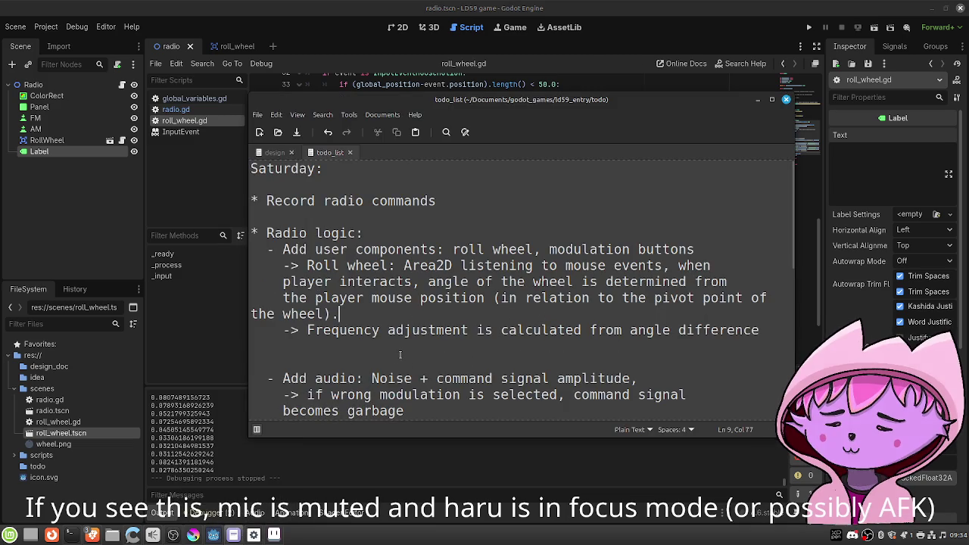
Insert the divider '-------- progress bar ------------' after the roll-wheel notes and save the todo list.
key(shift+Up)
key(shift+Up)
key(shift+Up)
key(shift+Home)
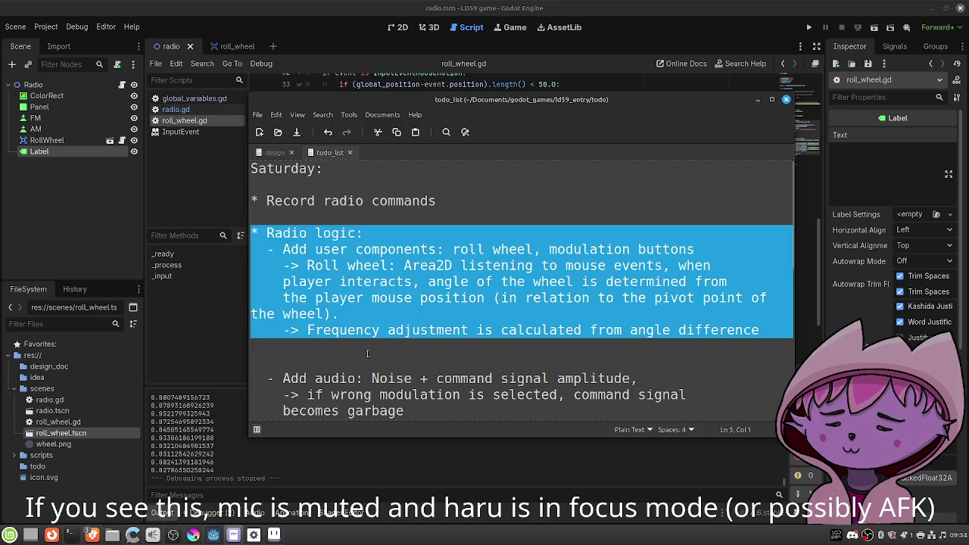
click(368, 353)
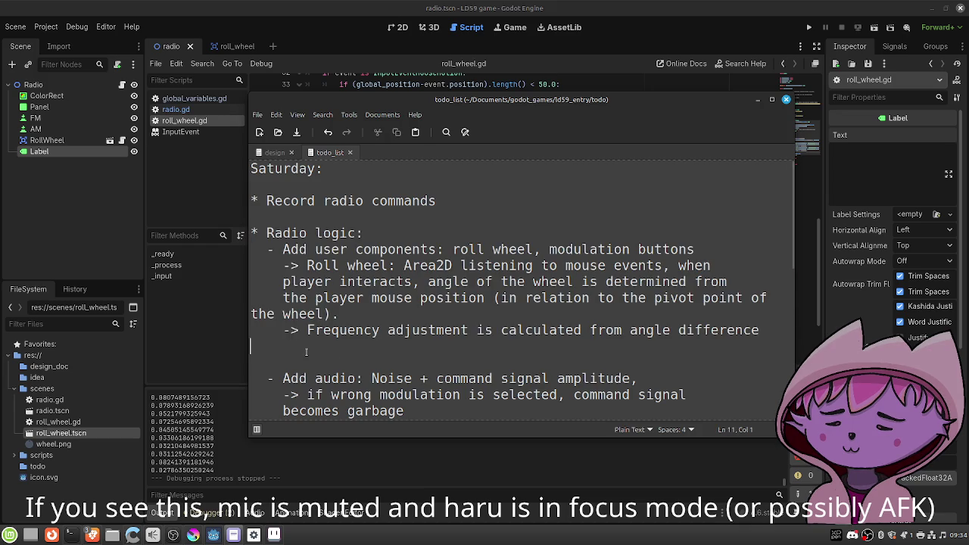
key(Return)
text(--------)
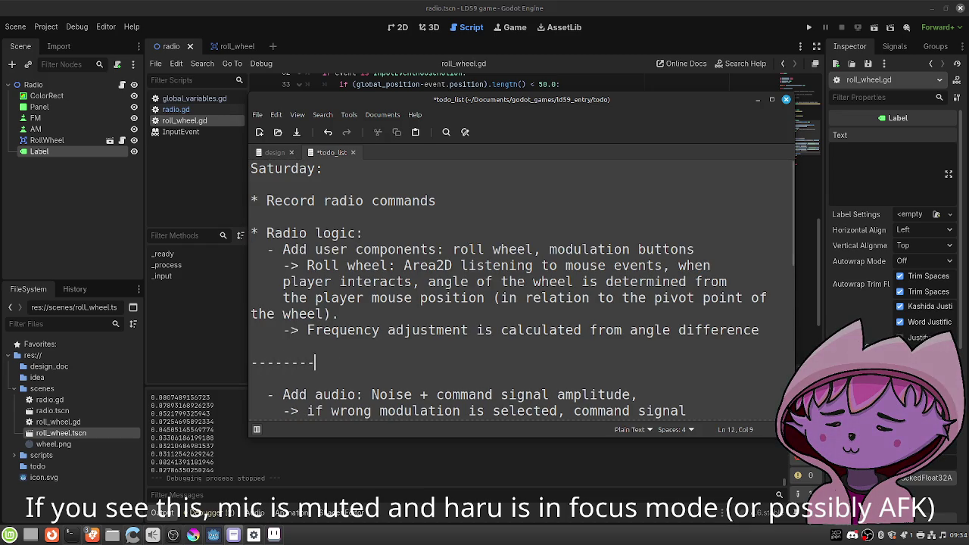
text( prog)
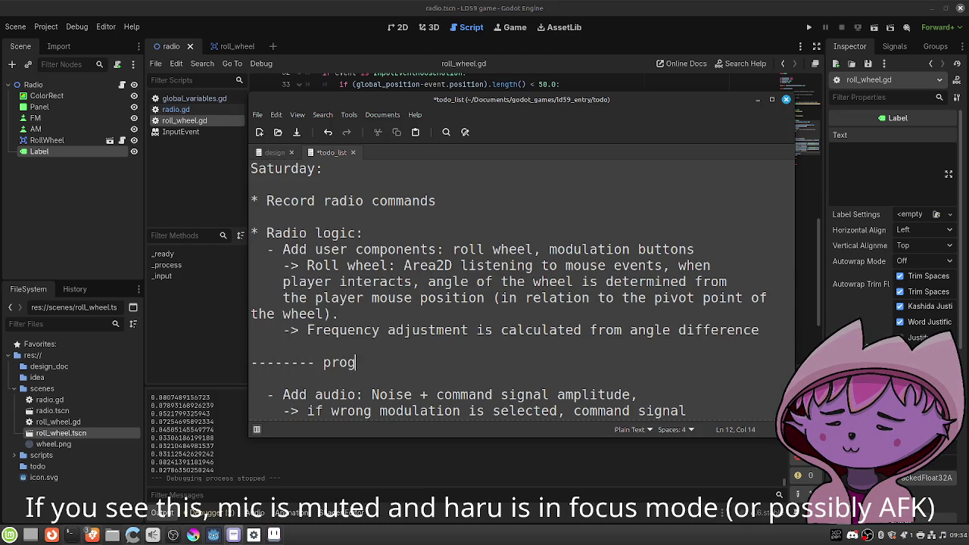
text(ress b)
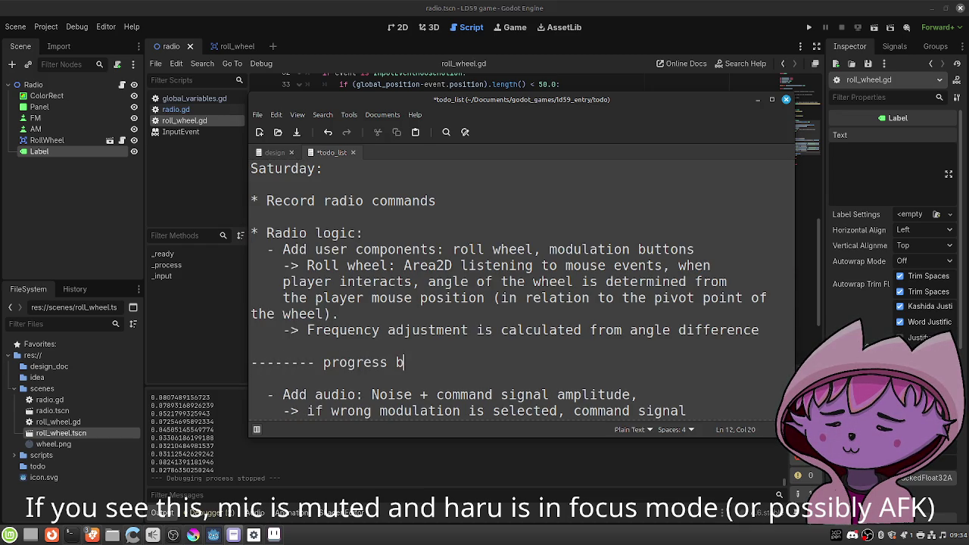
text(ar ------------)
key(ctrl+s)
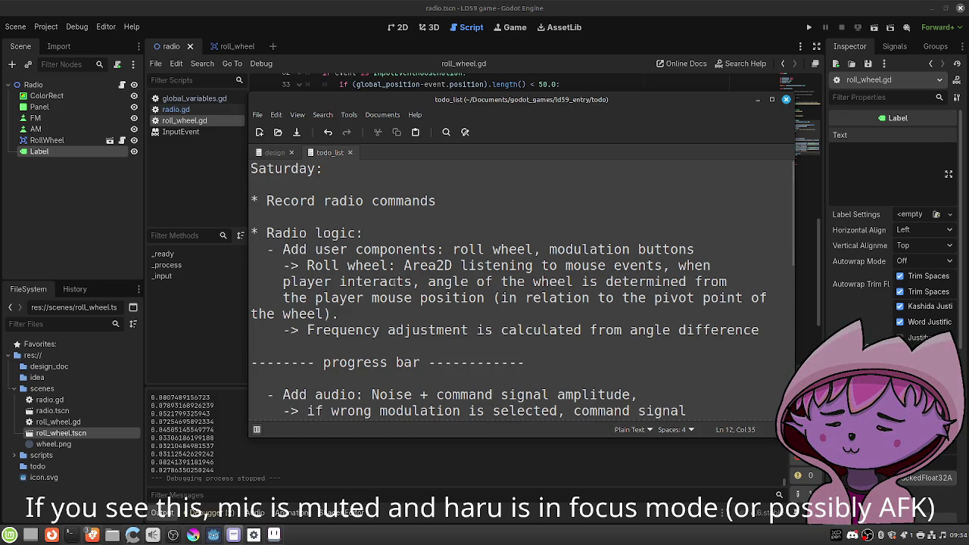
Scroll through the todo list to review it, then leave the todo list window.
scroll(393, 282, down, 3)
scroll(393, 282, down, 1)
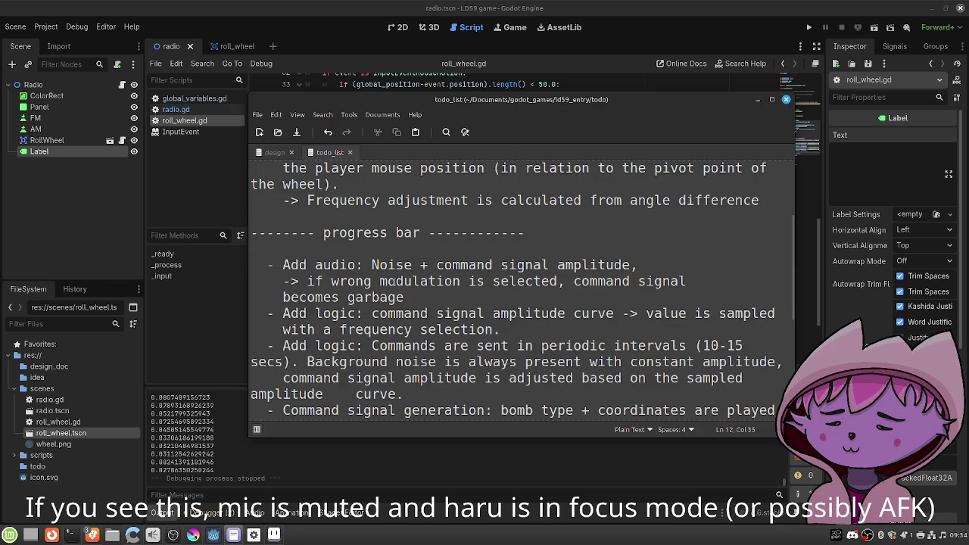
scroll(393, 282, down, 2)
scroll(394, 283, up, 1)
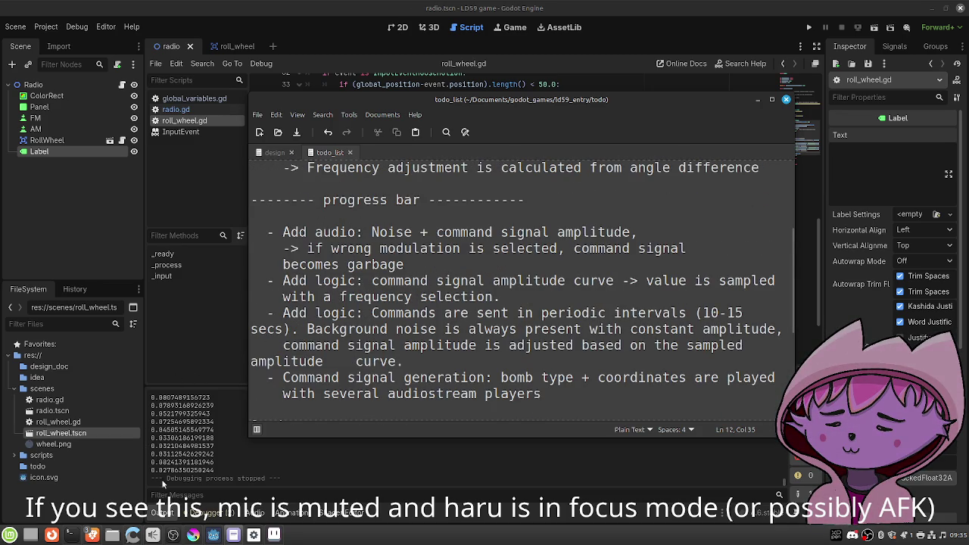
click(173, 535)
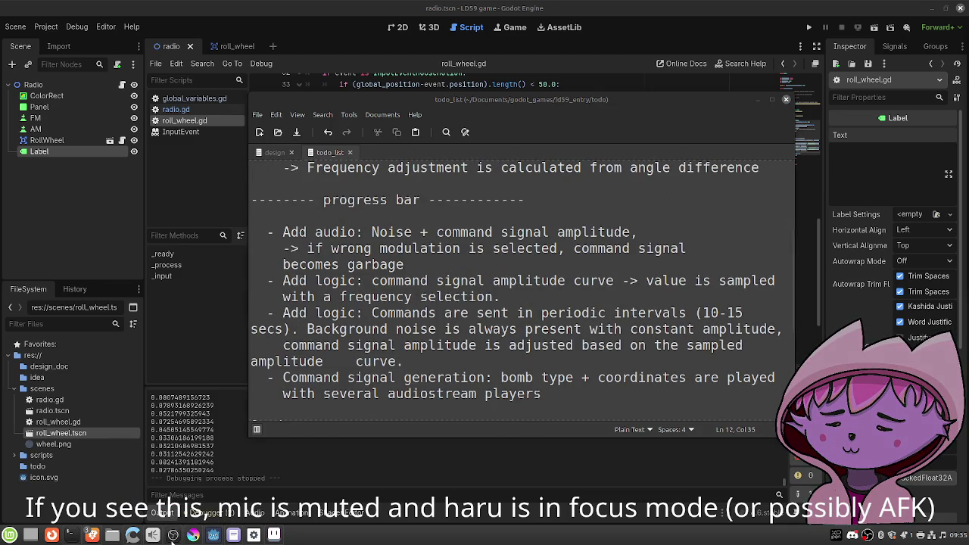
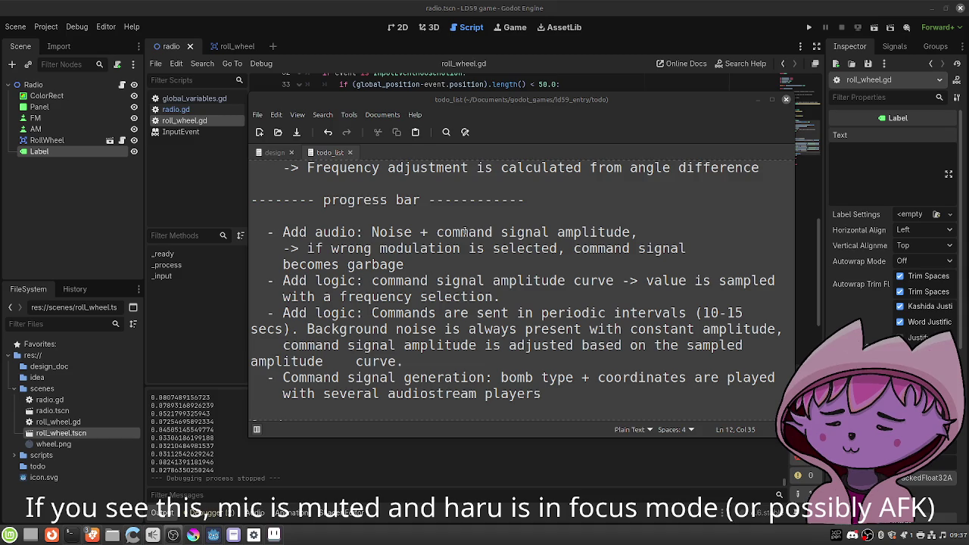
Add a '- Array for commands' bullet below the frequency-selection item in the todo list.
click(560, 257)
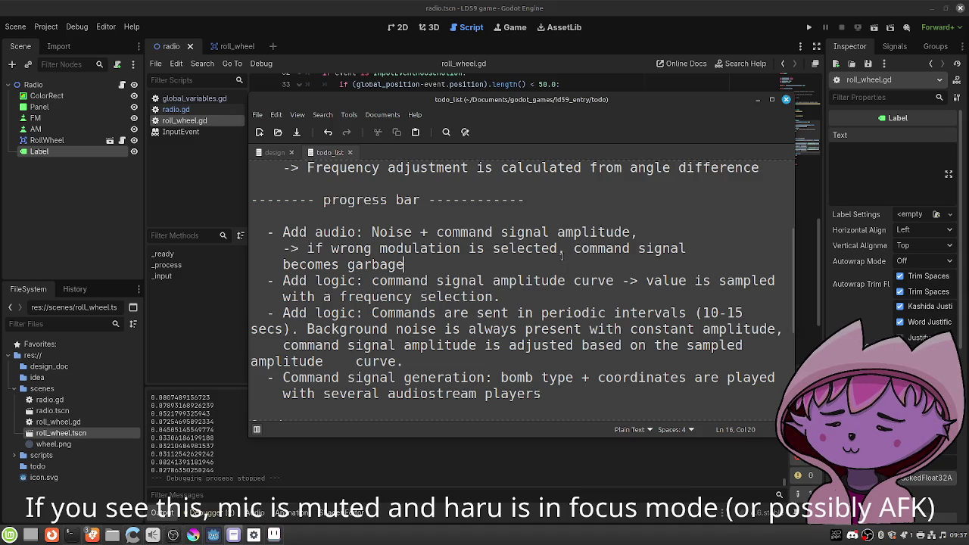
key(Return)
key(BackSpace)
key(BackSpace)
key(BackSpace)
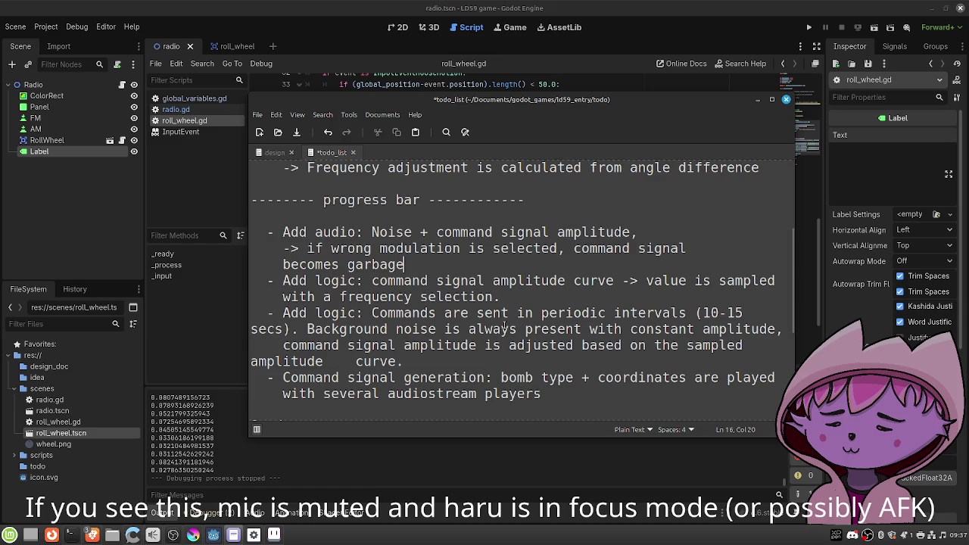
click(535, 300)
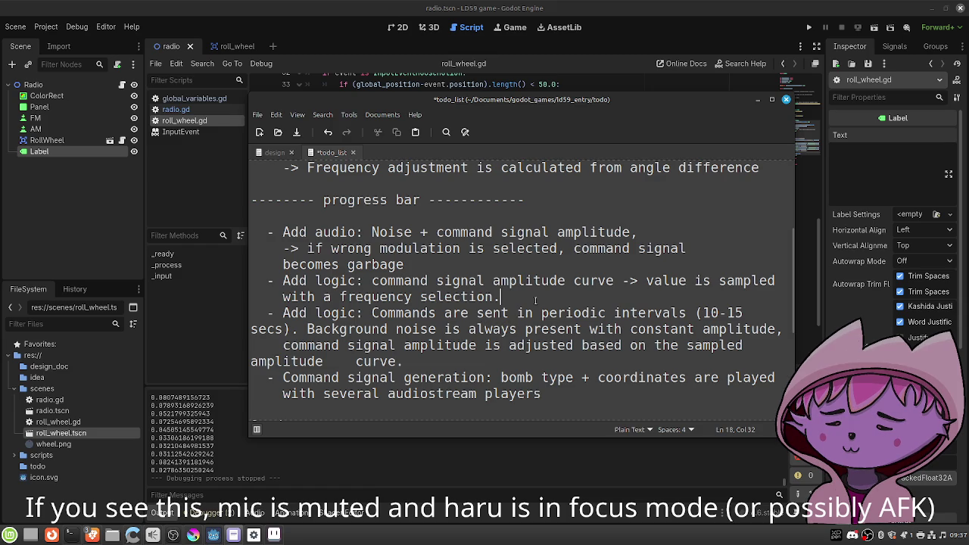
key(Return)
text(- Array fq)
key(BackSpace)
key(BackSpace)
key(BackSpace)
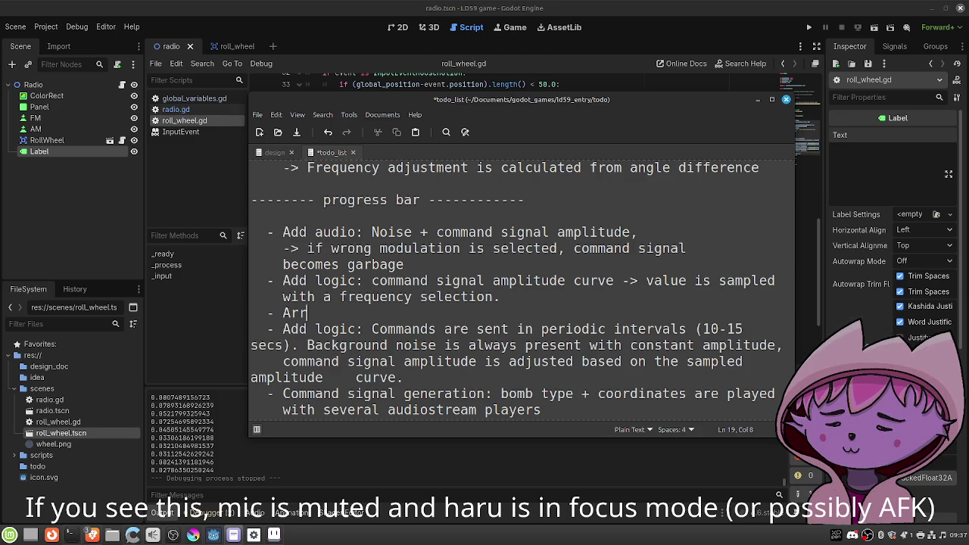
text(a)
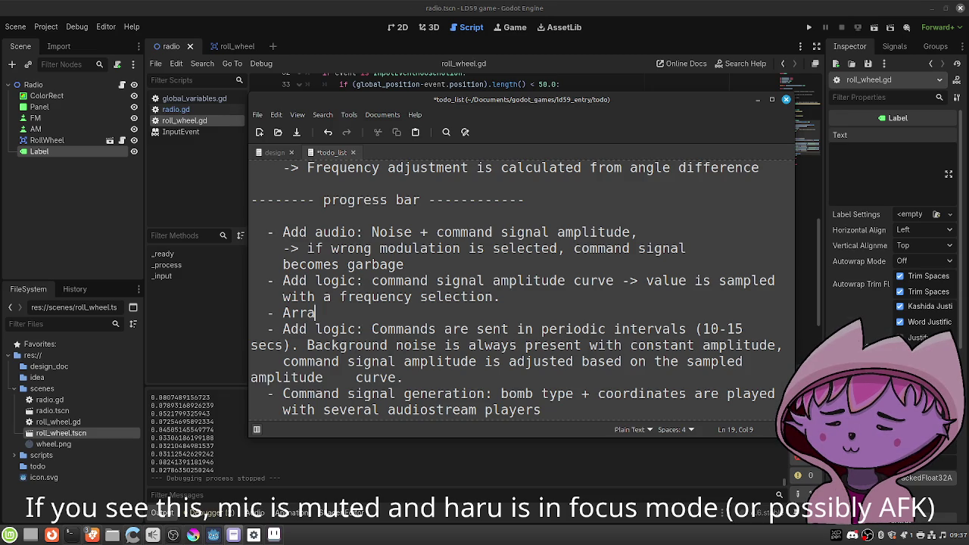
text(y for commands)
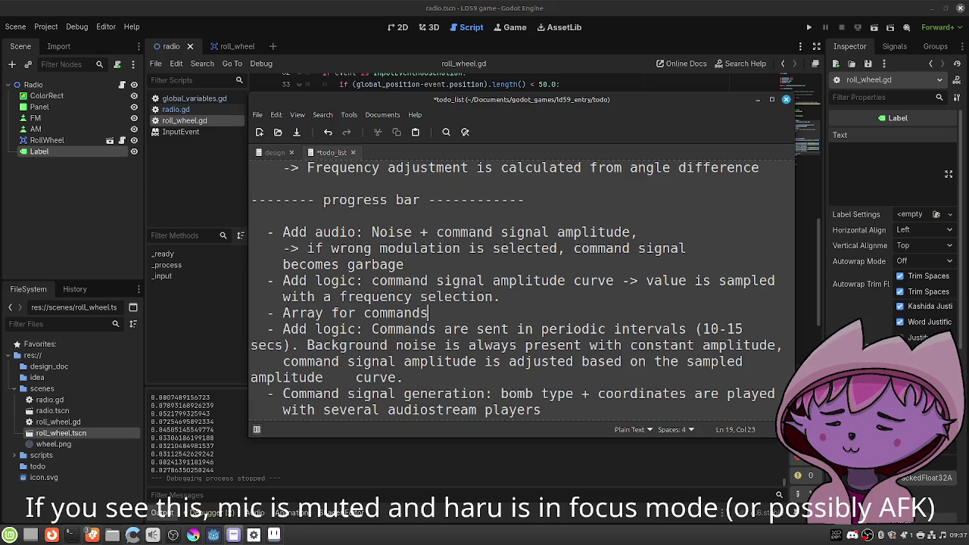
Put the example entry [{"bomb_type": "asdf", "lat": 1, "lon": 2}] under 'Array for commands:', then start a new line.
text(:)
key(Return)
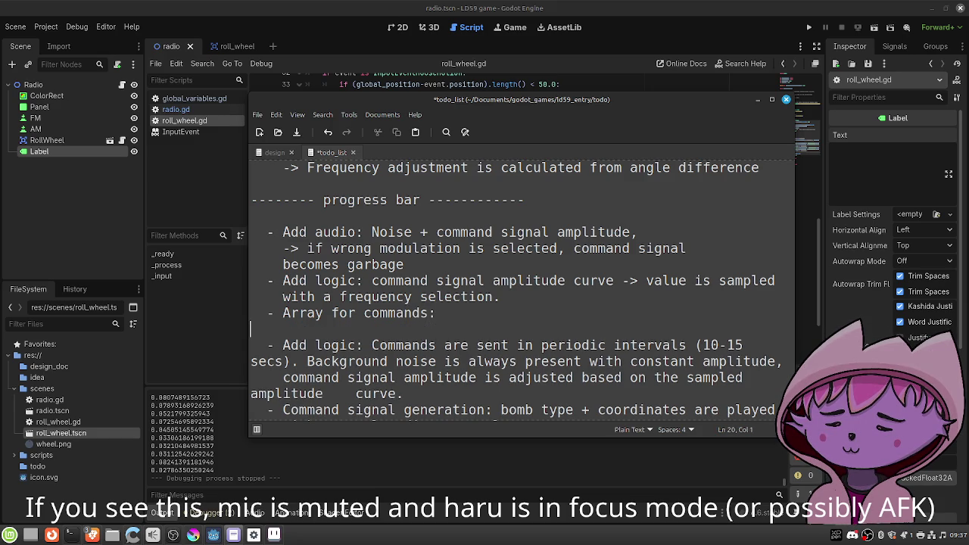
key(Return)
key(Up)
text([<)
key(BackSpace)
text({")
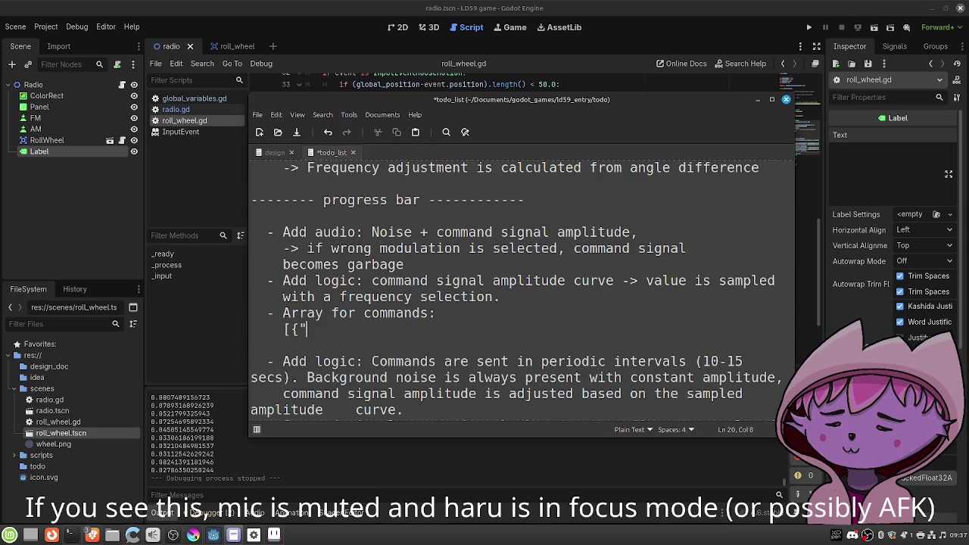
text(bomb_type": "asdf", ")
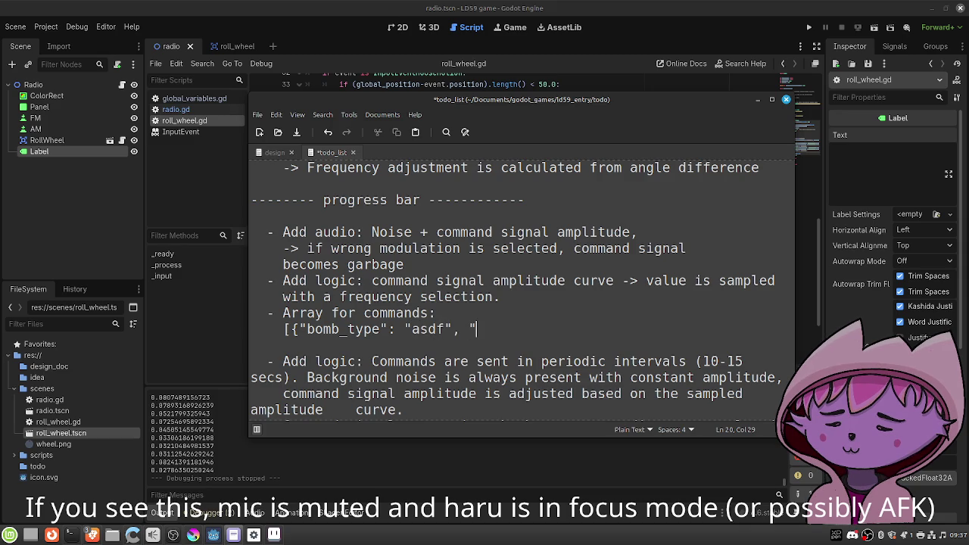
text(lat": )
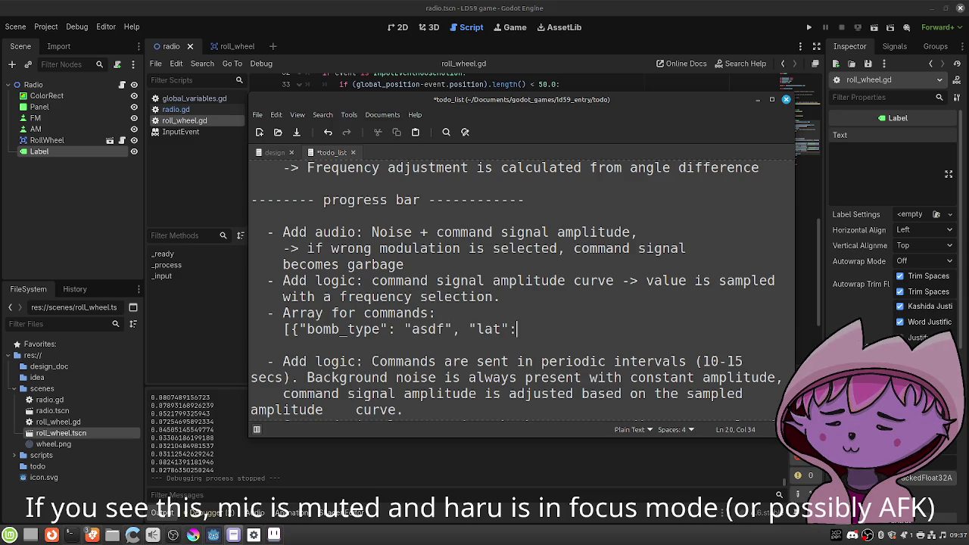
text(1)
text(, "lon)
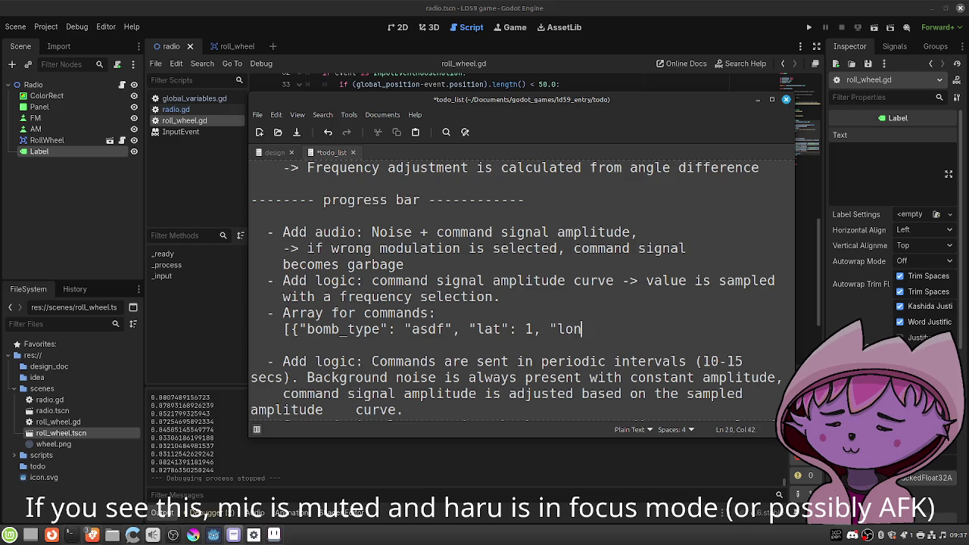
text(": 2)
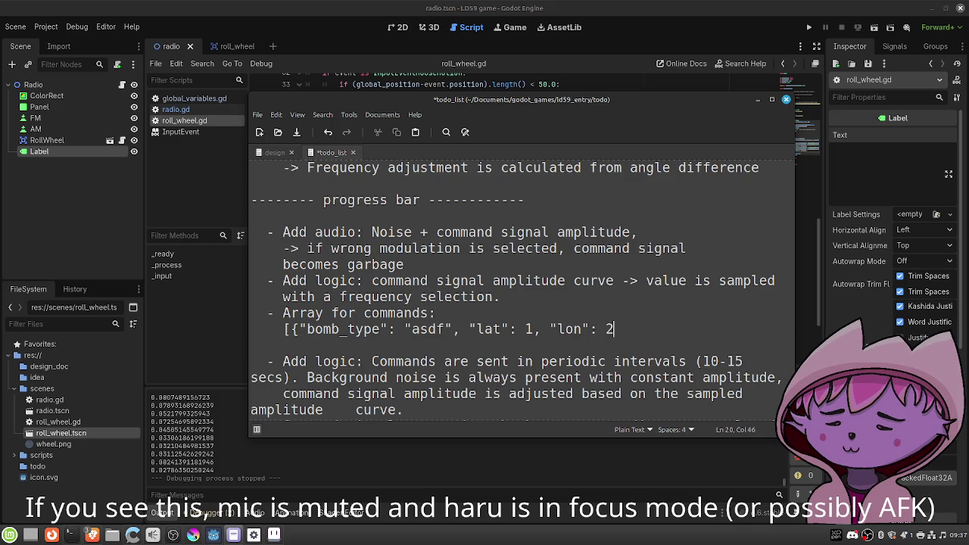
text(})
text(])
key(Return)
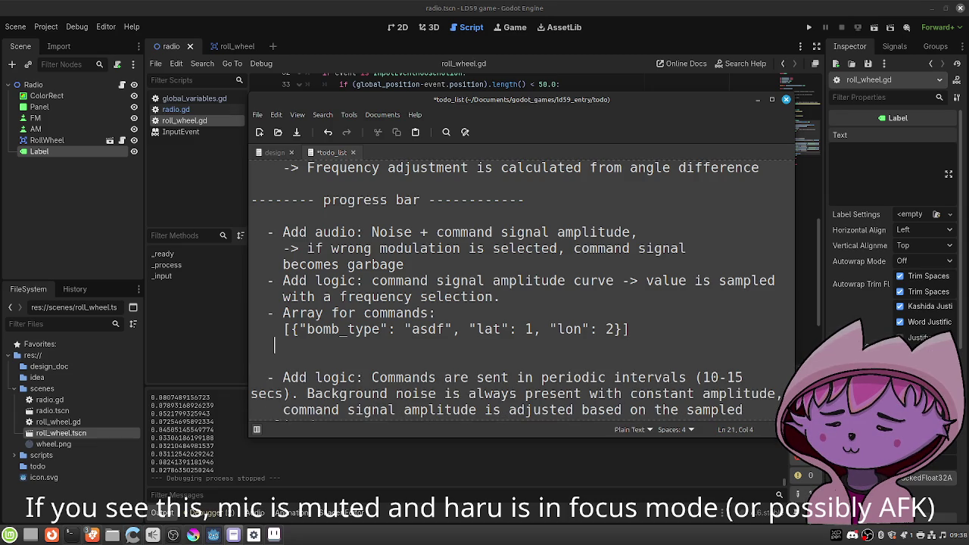
scroll(571, 295, down, 2)
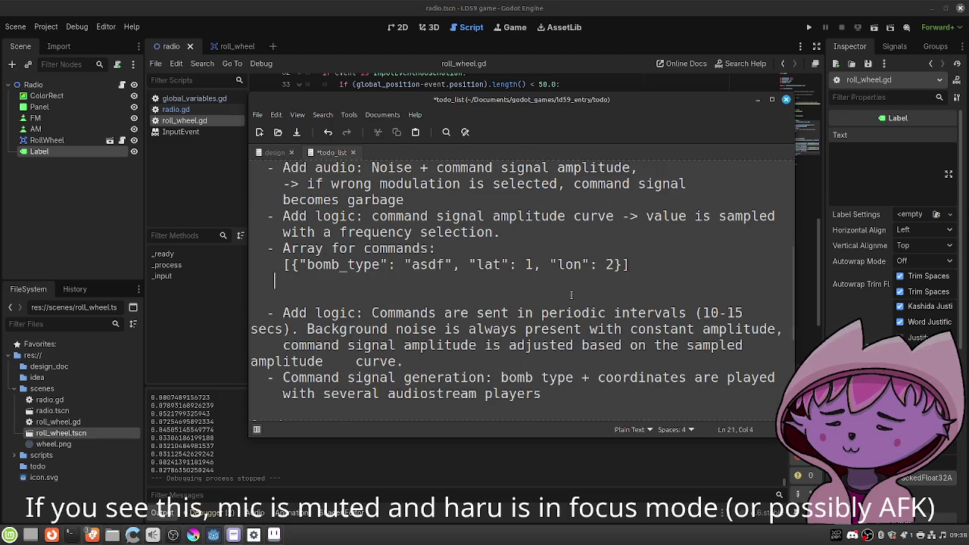
scroll(533, 305, up, 2)
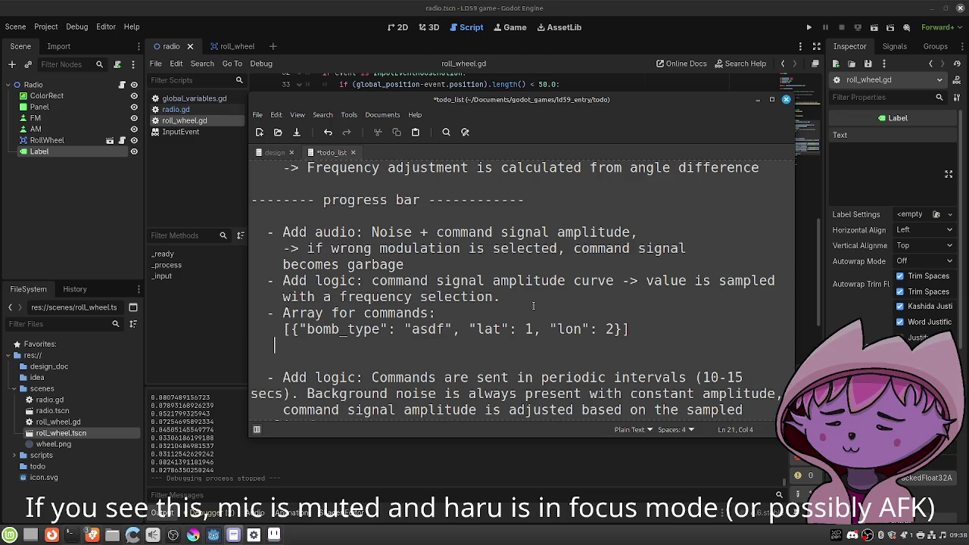
key(Return)
Add a '- Command Audio manager takes care of:' bullet with an empty '-' sub-item.
text(-)
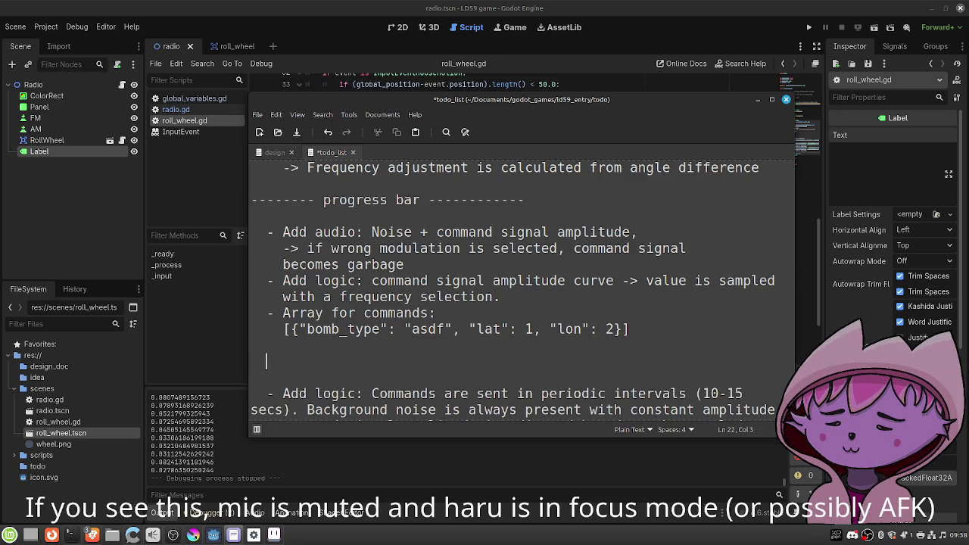
text( Audi)
key(BackSpace)
key(BackSpace)
key(BackSpace)
text(Command )
text(Audio manager )
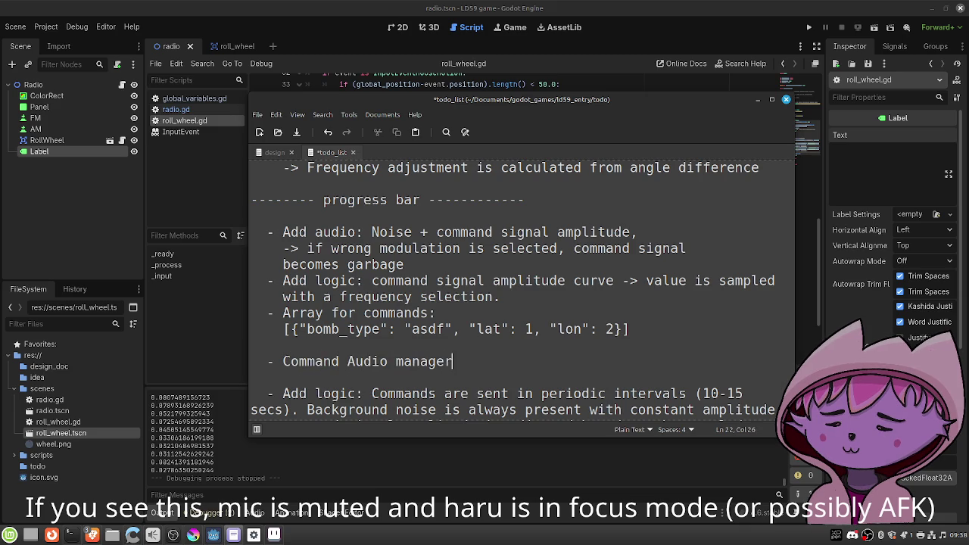
text(takes care of:)
key(Return)
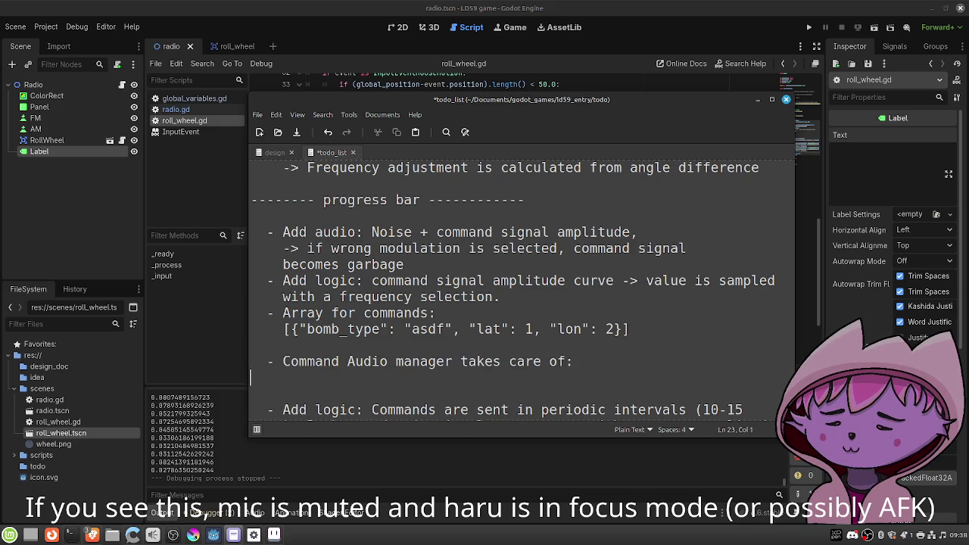
text(-)
Prefix the array line with 'Global variable' and save the todo list.
key(Up)
key(Up)
key(Up)
key(Up)
key(Left)
key(Left)
text(Global )
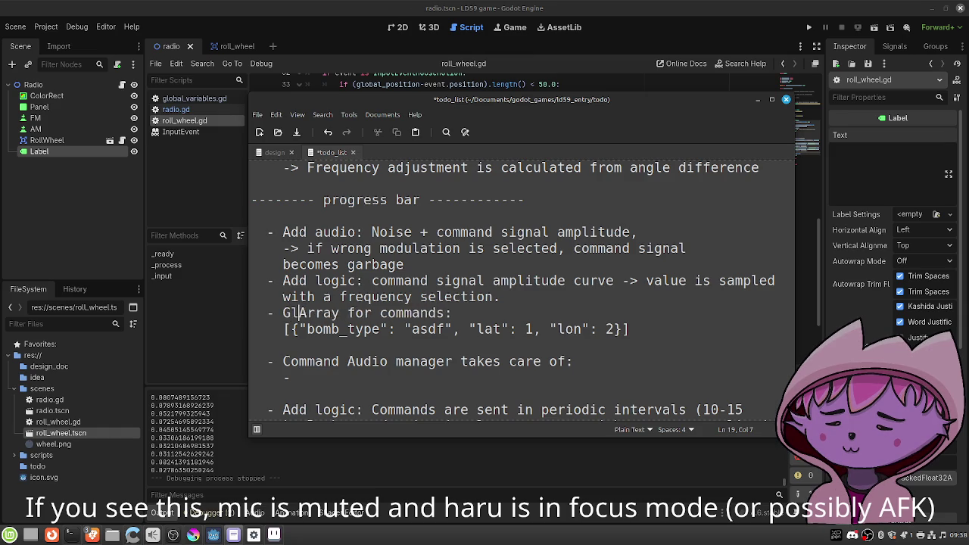
text(variable)
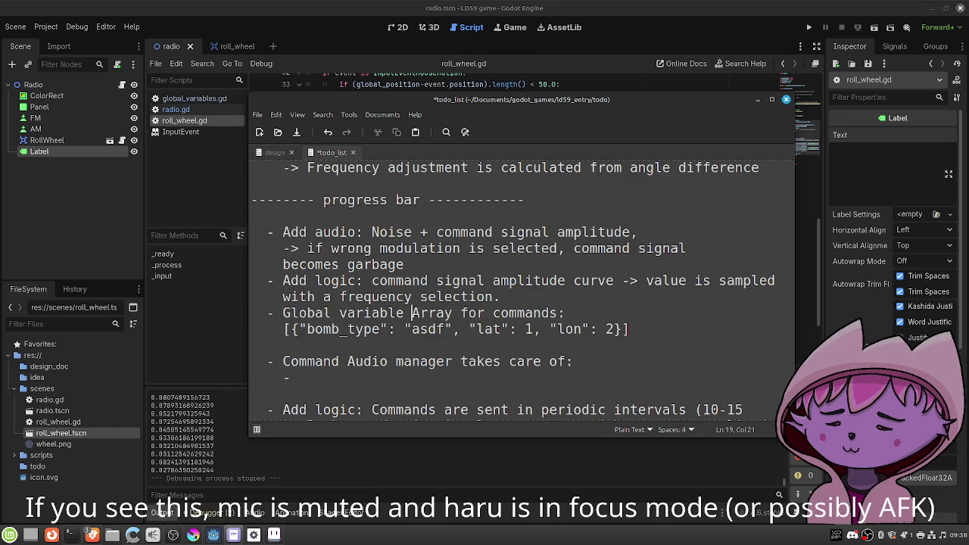
key(Down)
key(Down)
key(Down)
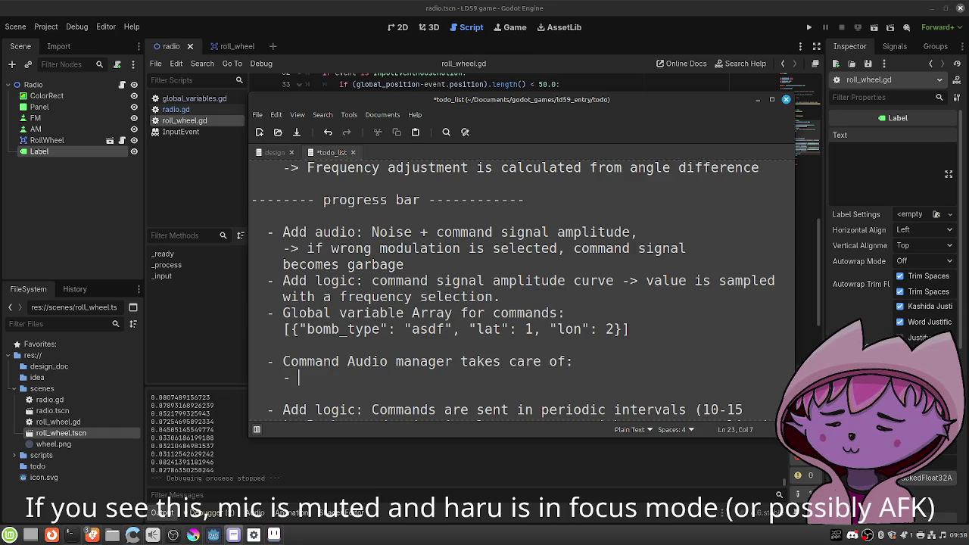
key(ctrl+s)
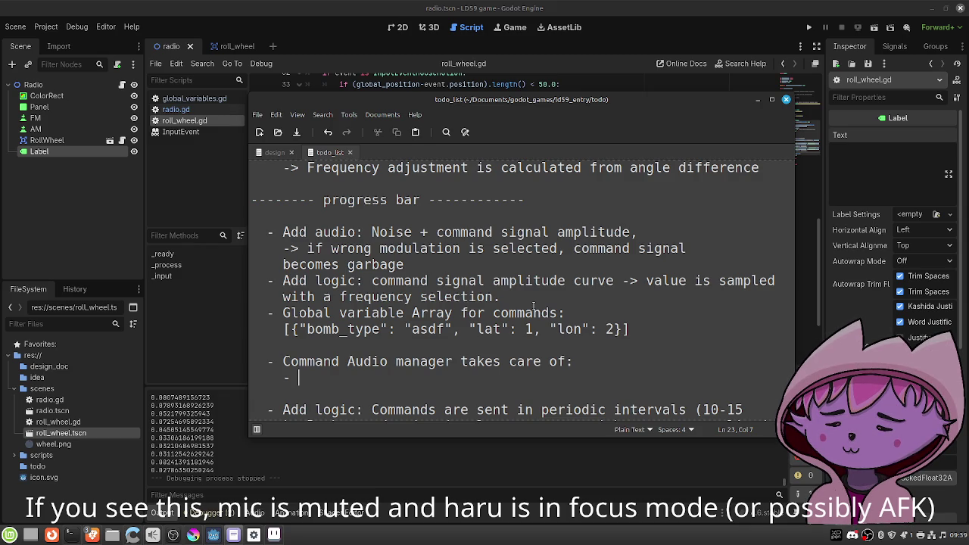
Write 'Setting timers for command scheduling, i.e. timer elapses: command is played' and save.
text(Setting )
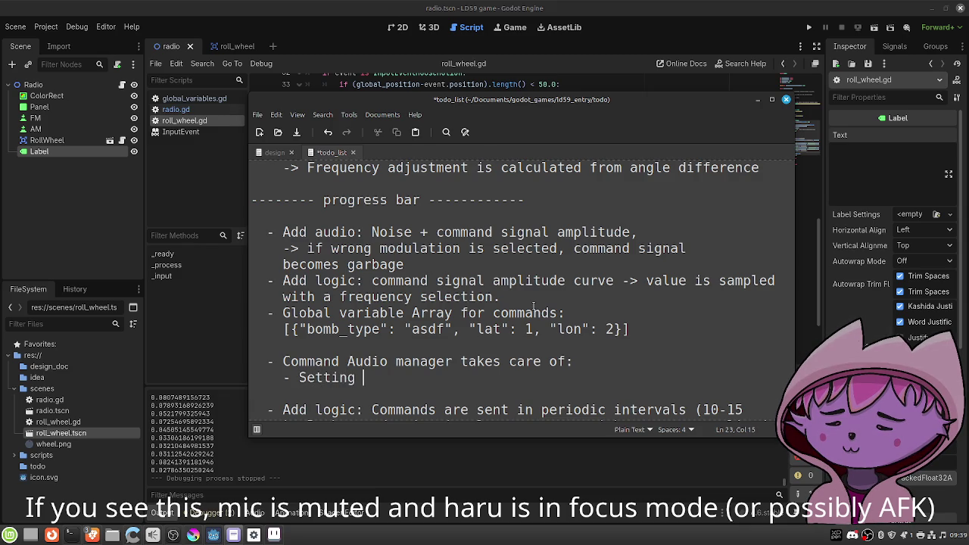
text(timers for)
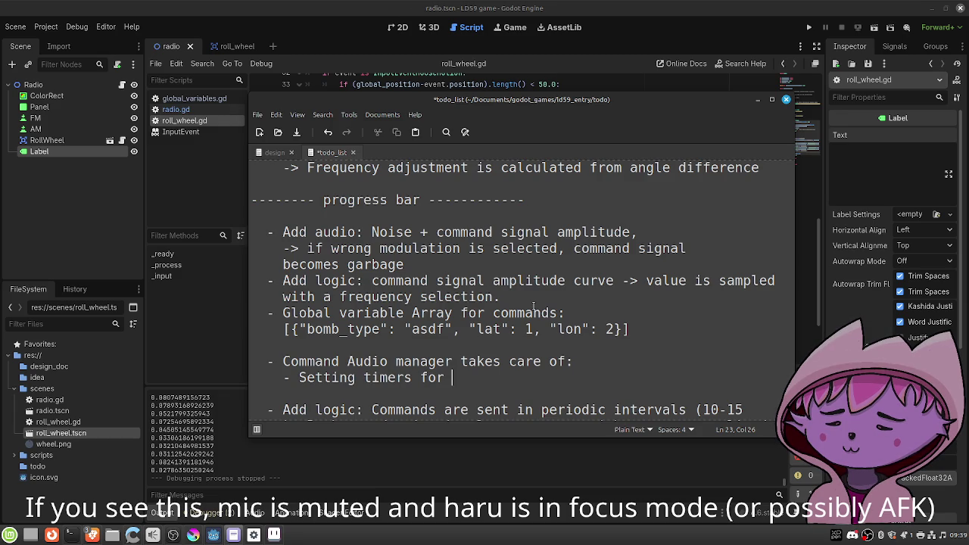
text(command sche)
text(duling)
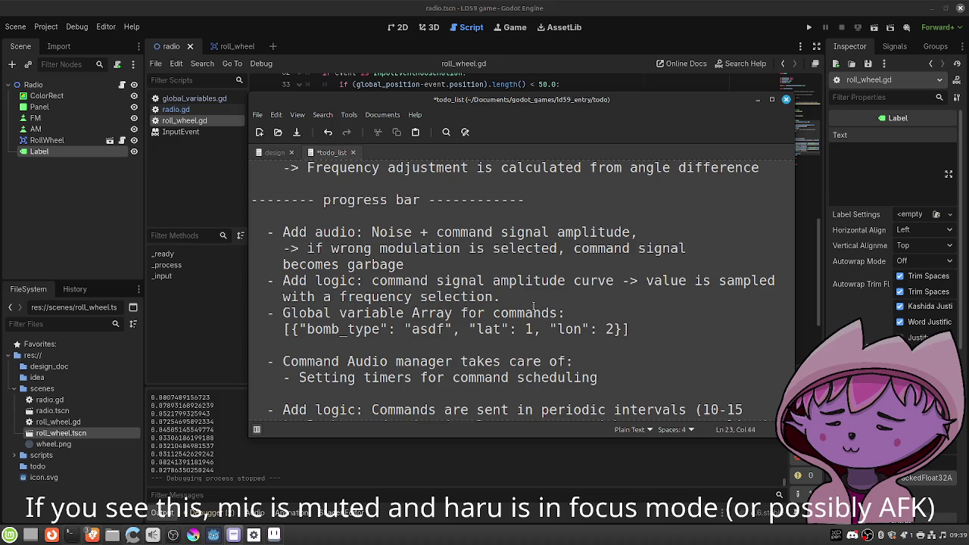
text(,)
key(Return)
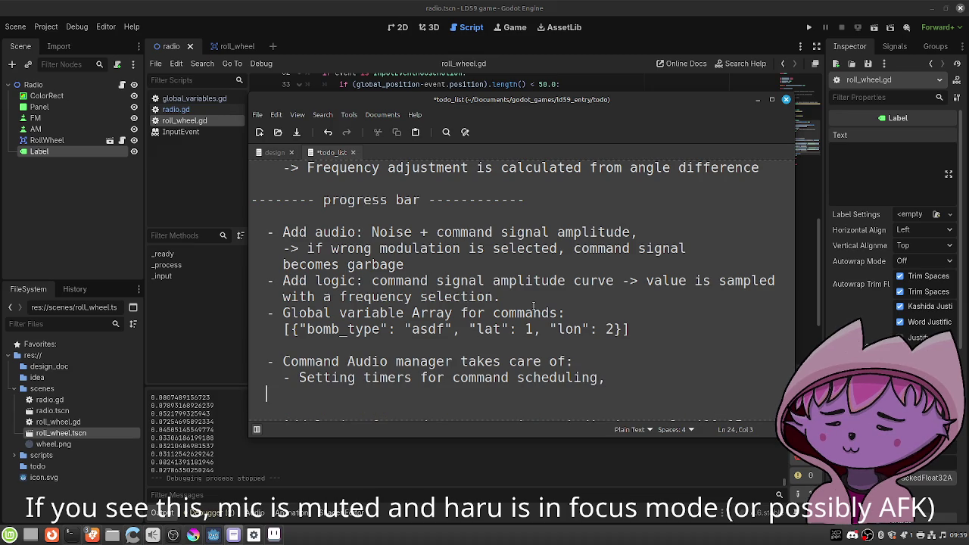
text(    i.e. )
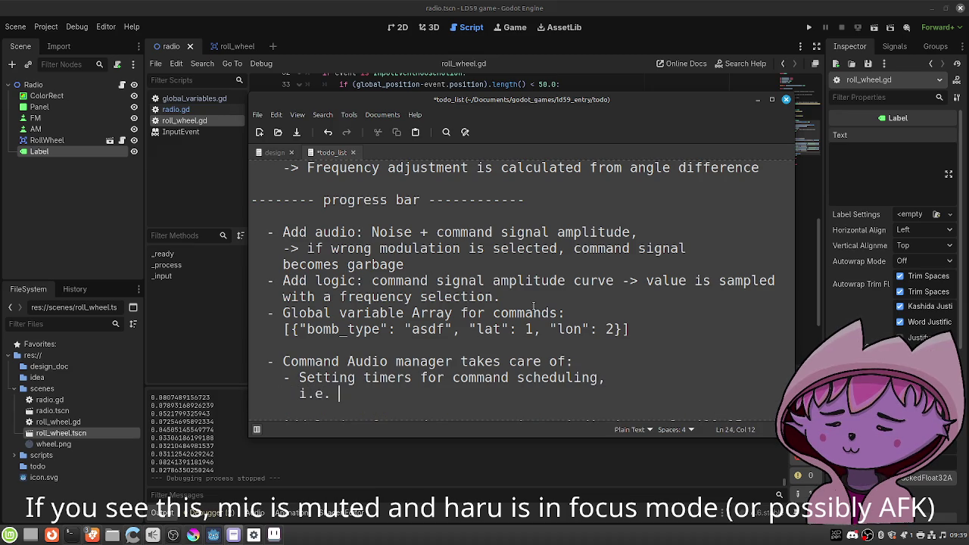
text(timer s)
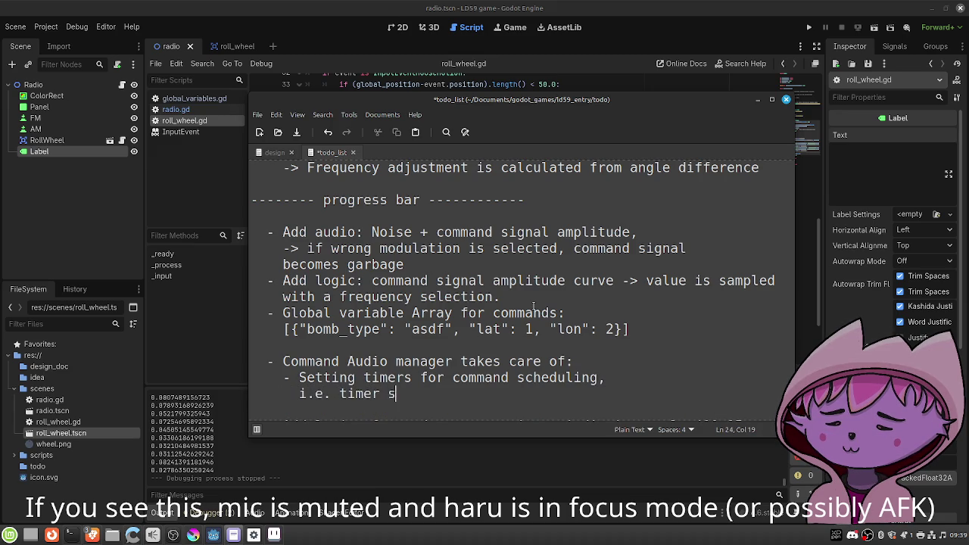
key(BackSpace)
text(elapses: comma)
text(nd is)
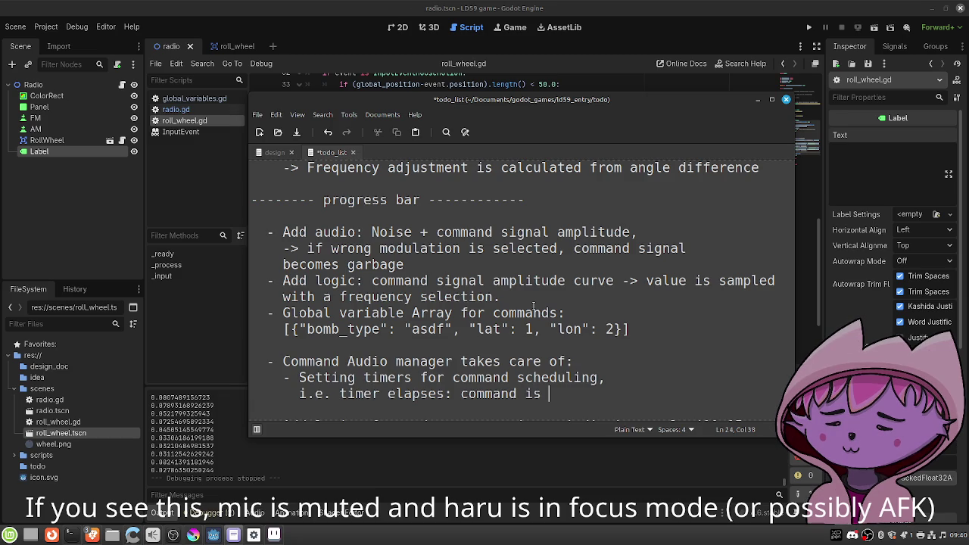
text(played)
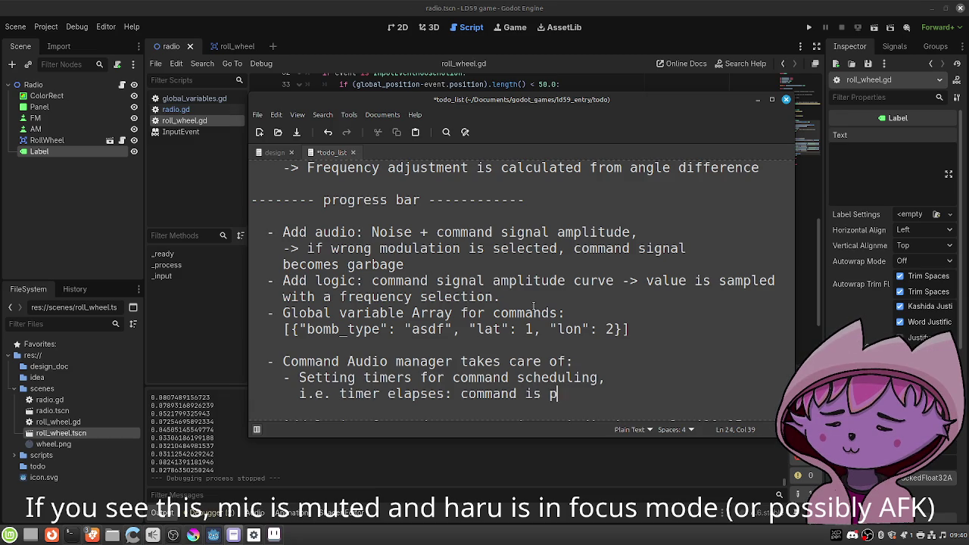
key(ctrl+s)
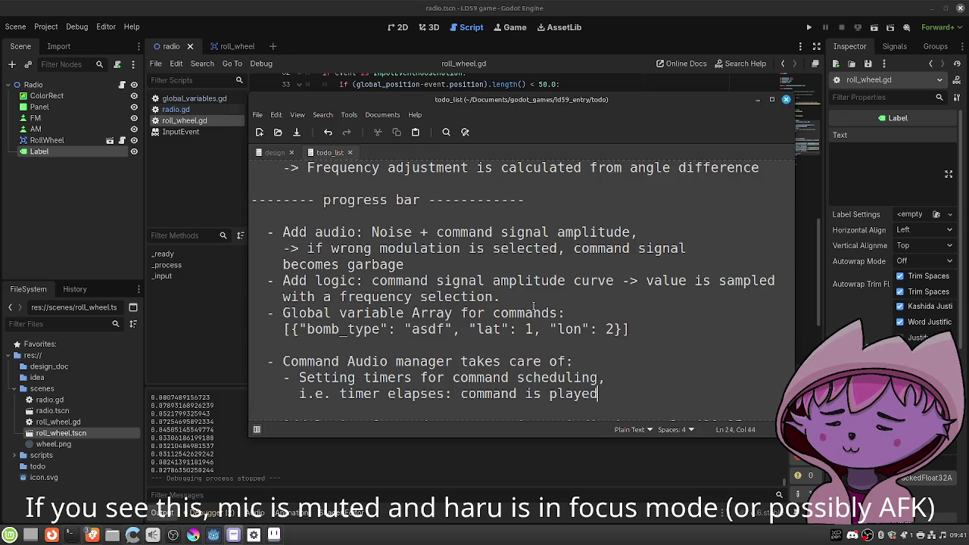
Place the cursor after the lon value in the example commands array.
click(614, 328)
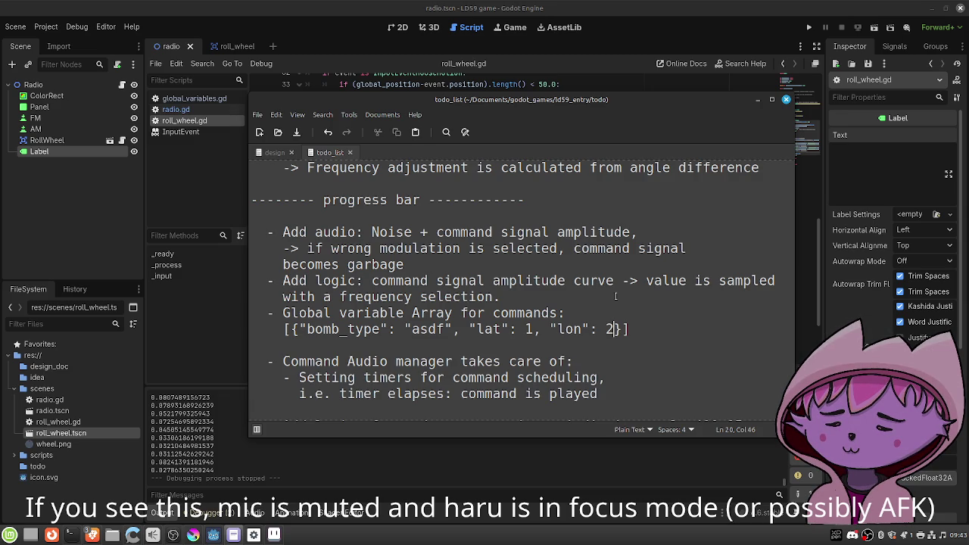
Move to the end of the example array line, then bring up the Mint application menu.
mouse_move(133, 537)
click(656, 324)
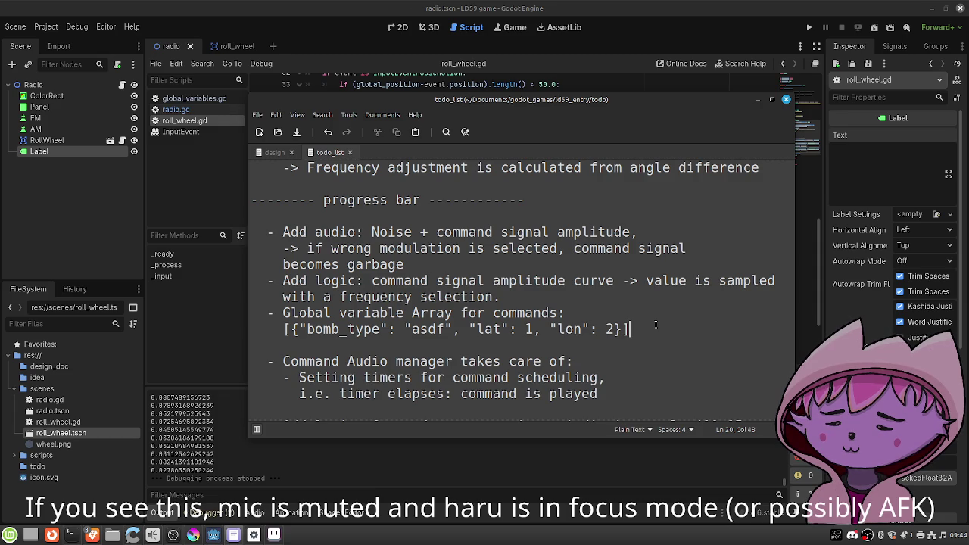
click(9, 535)
click(10, 535)
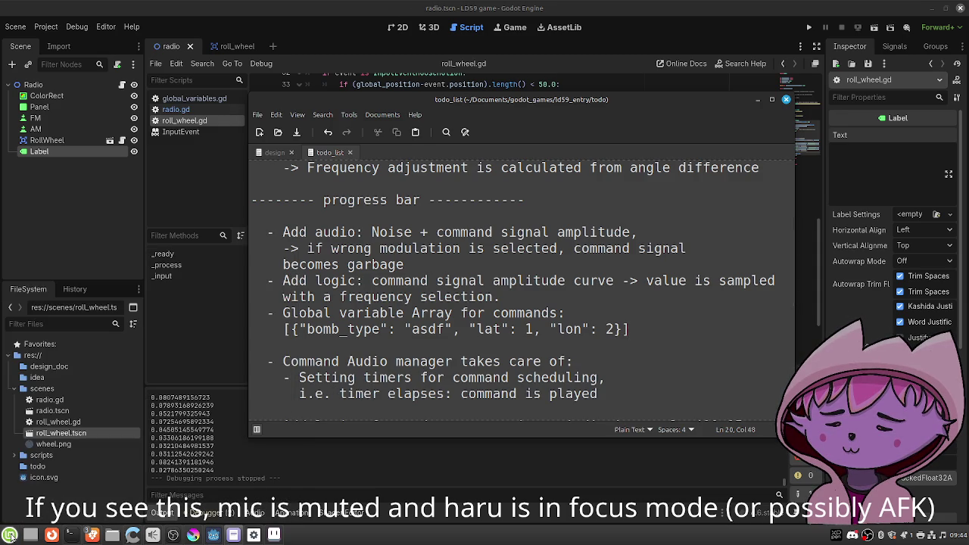
click(9, 535)
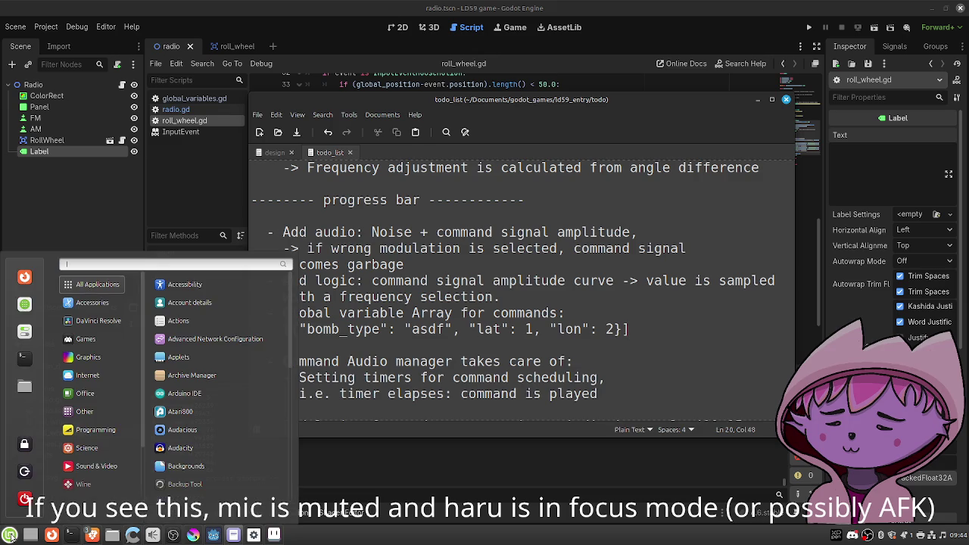
Launch Audacity from the menu search for 'audacity' and dismiss its welcome notice.
text(audacity)
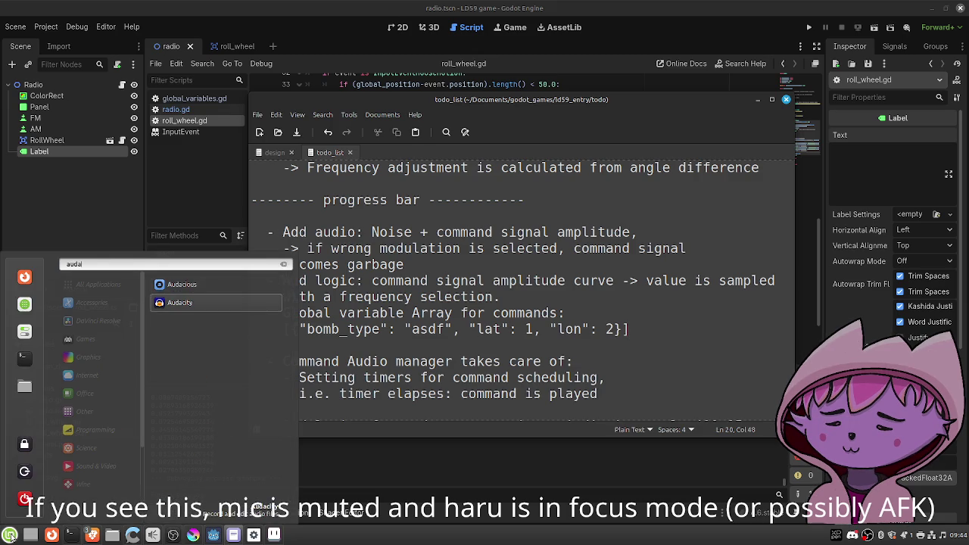
key(Return)
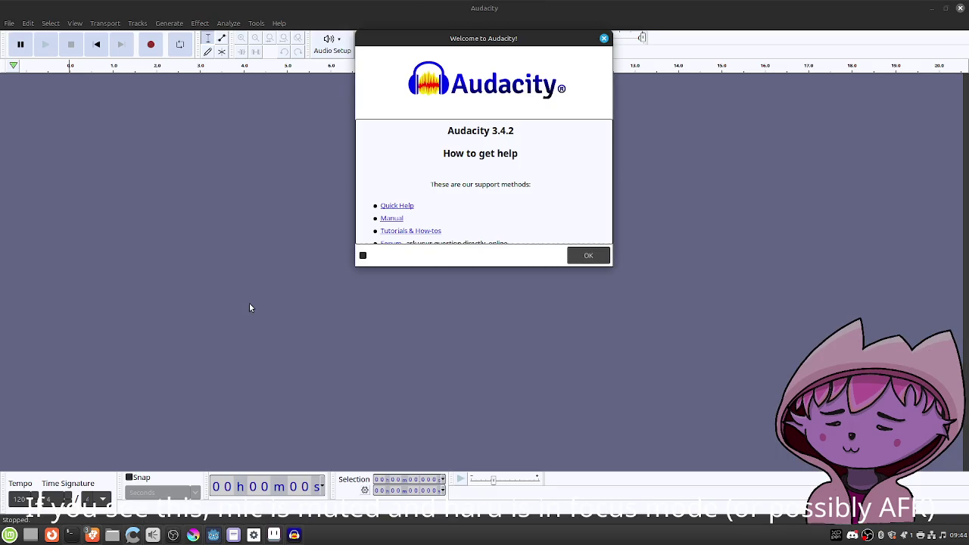
click(577, 256)
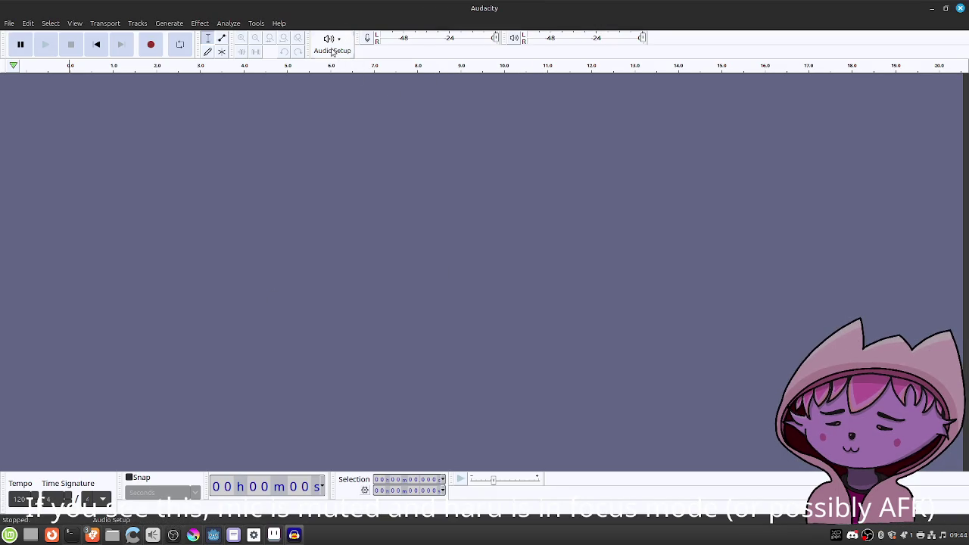
Record a roughly 3-second test take, play it back, then remove that track.
click(146, 45)
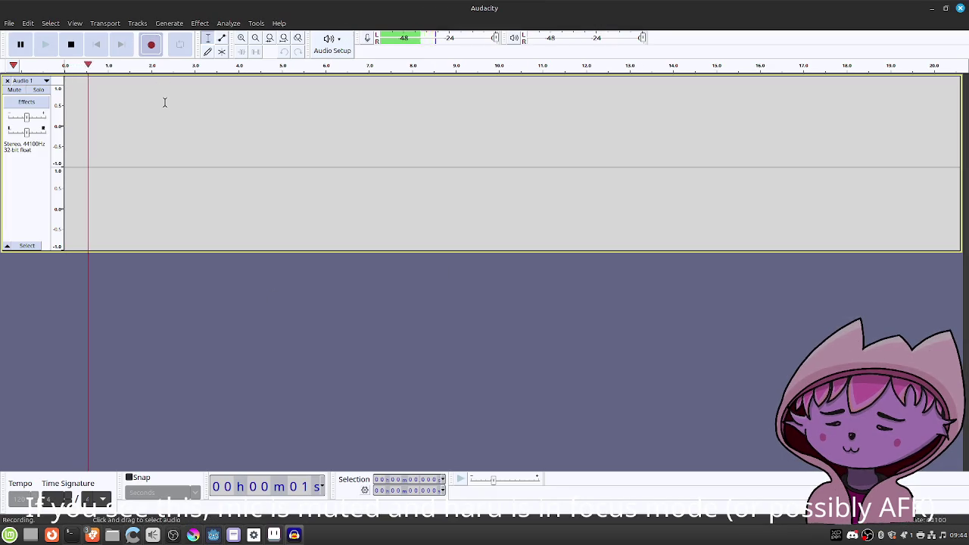
click(73, 46)
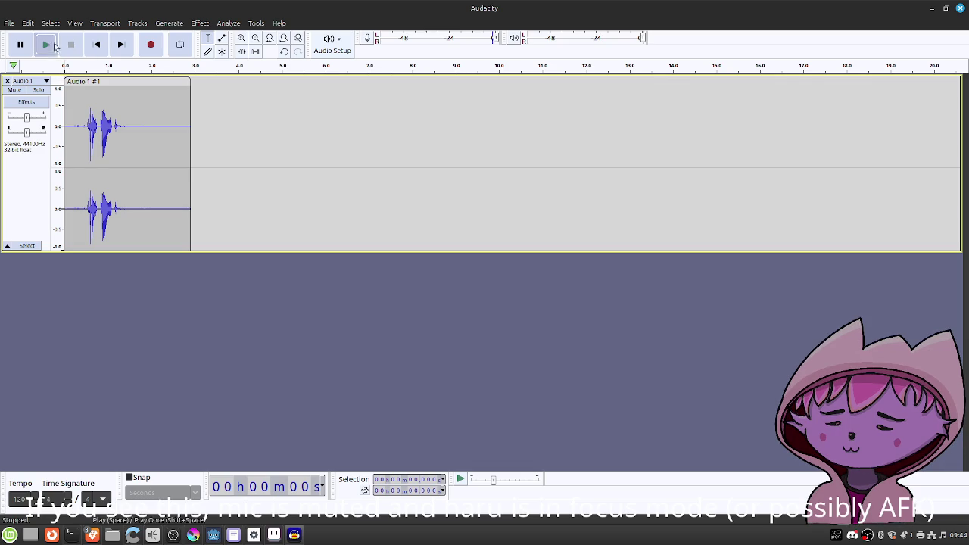
click(46, 45)
click(66, 49)
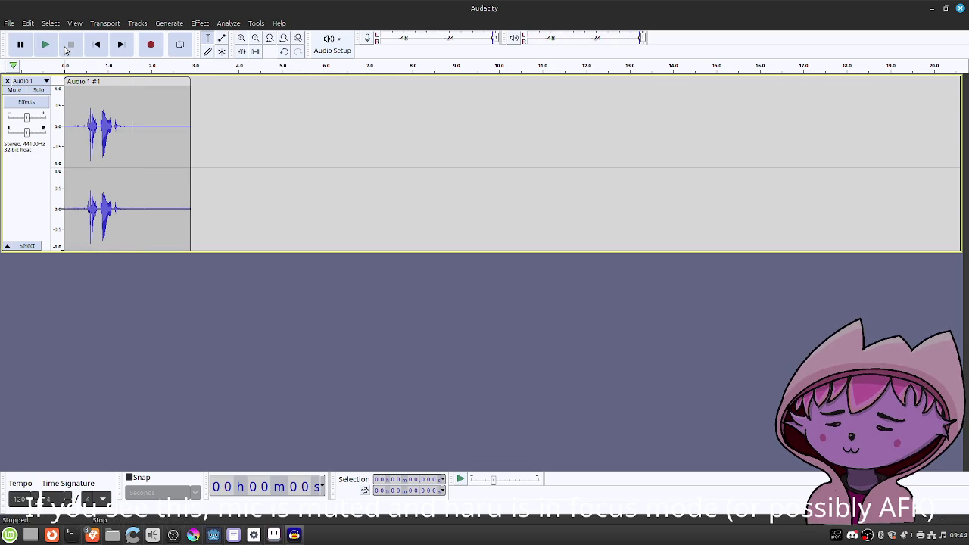
click(7, 81)
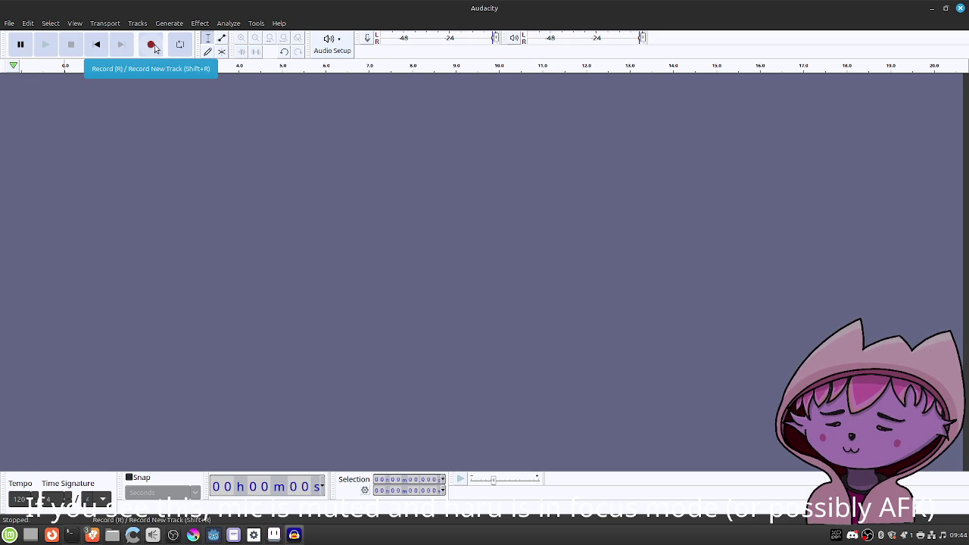
Record a new take of about 10 seconds containing three spoken bursts.
click(151, 47)
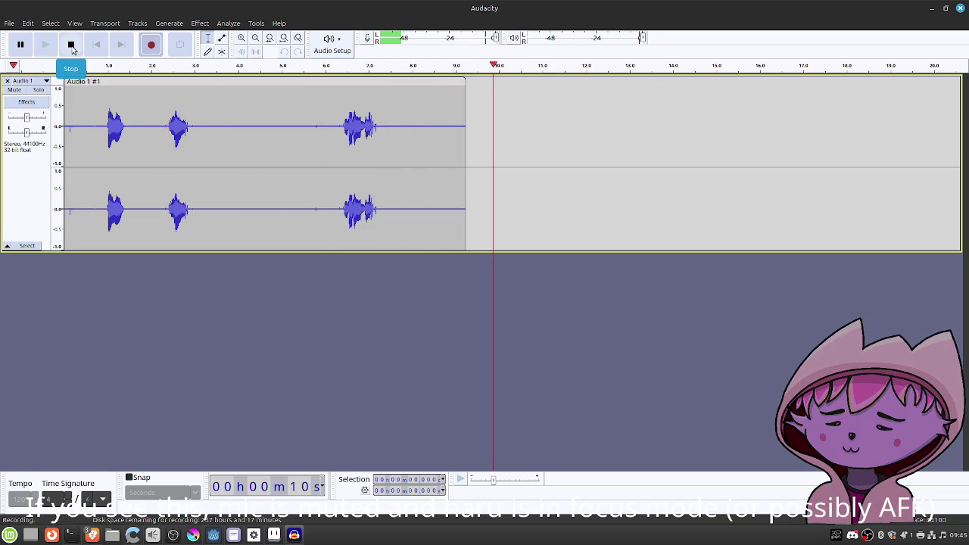
click(72, 47)
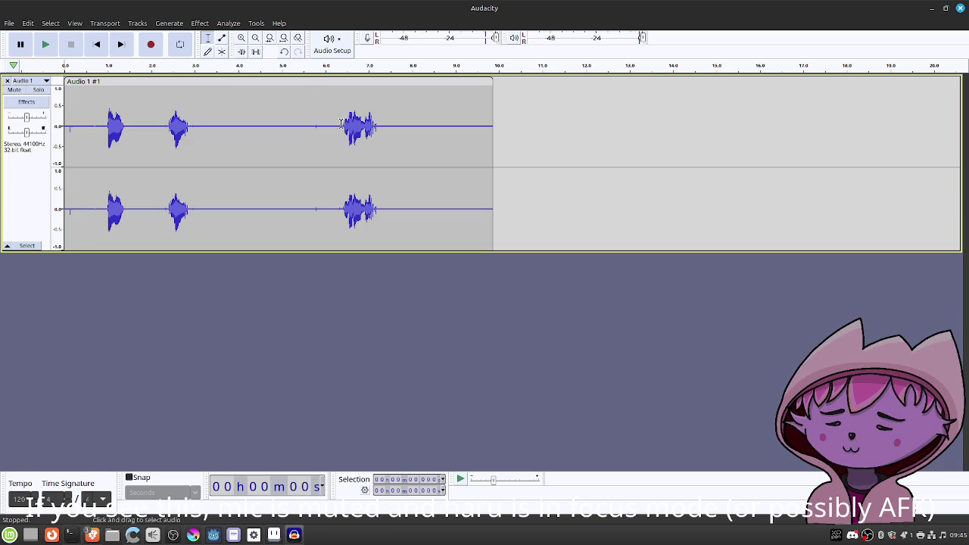
Select the third spoken burst and copy it with Edit > Copy.
drag(342, 125, 379, 126)
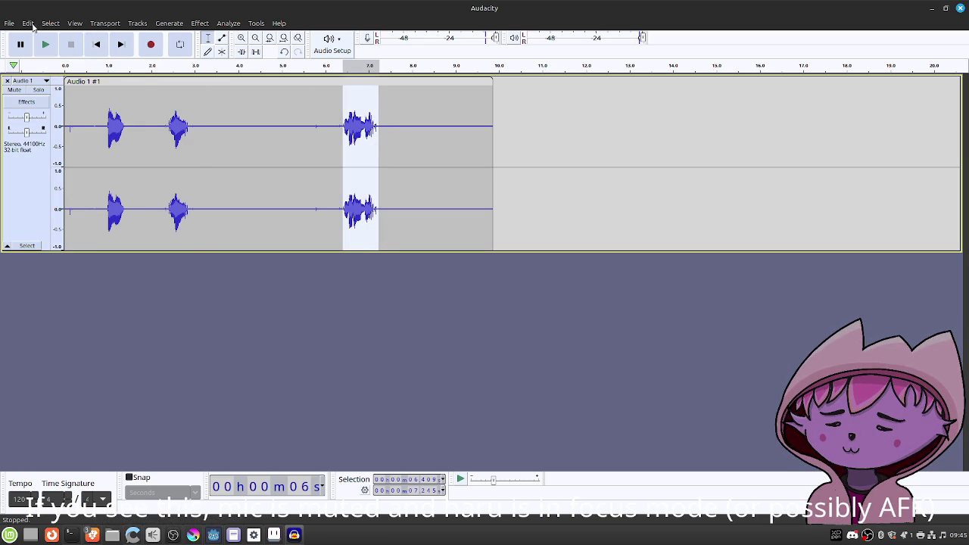
click(28, 23)
click(41, 94)
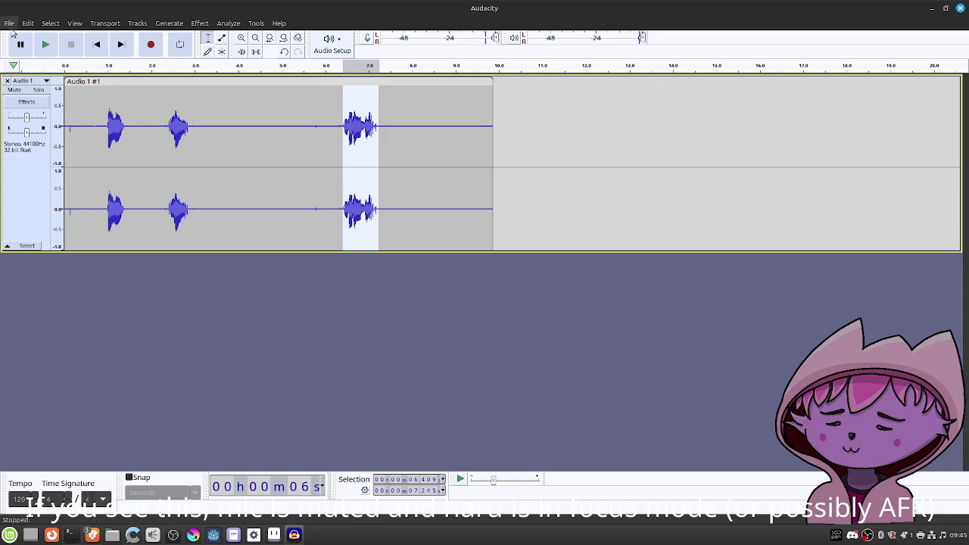
Undo the recording, paste only the selected audio at time zero, and play the clip.
key(ctrl+z)
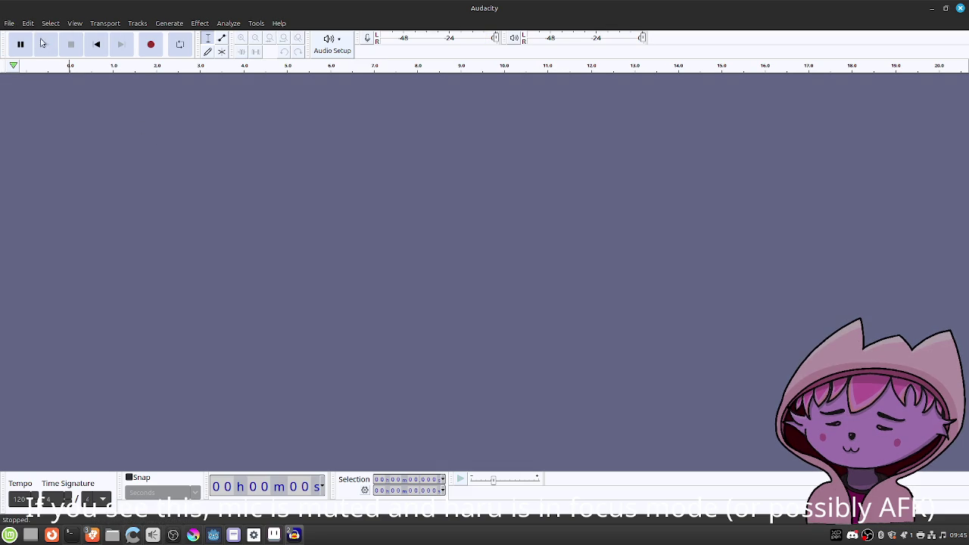
click(28, 23)
click(47, 106)
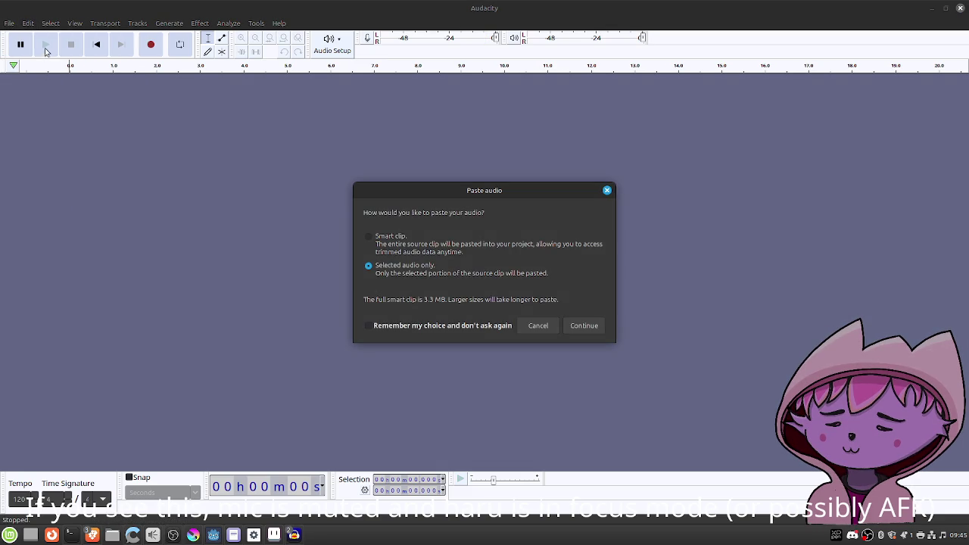
click(582, 328)
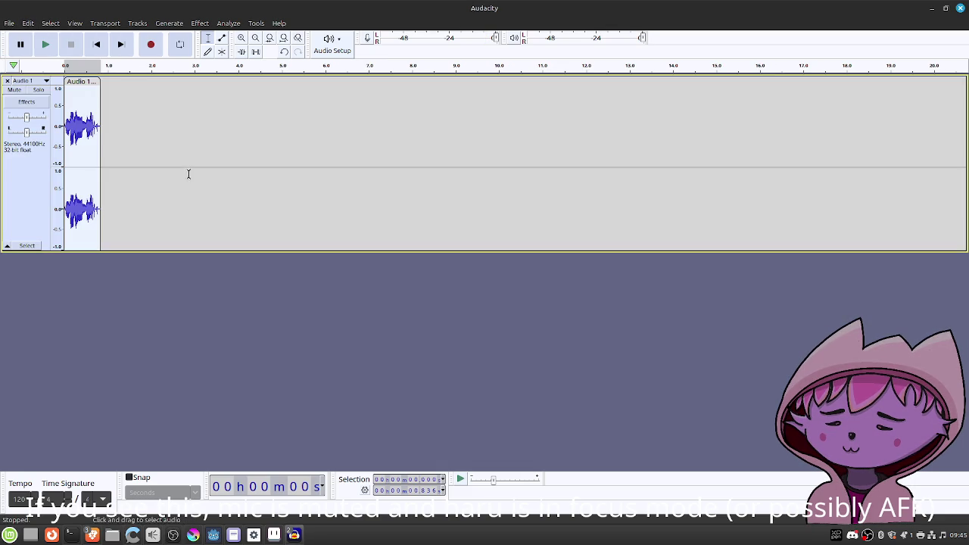
click(46, 45)
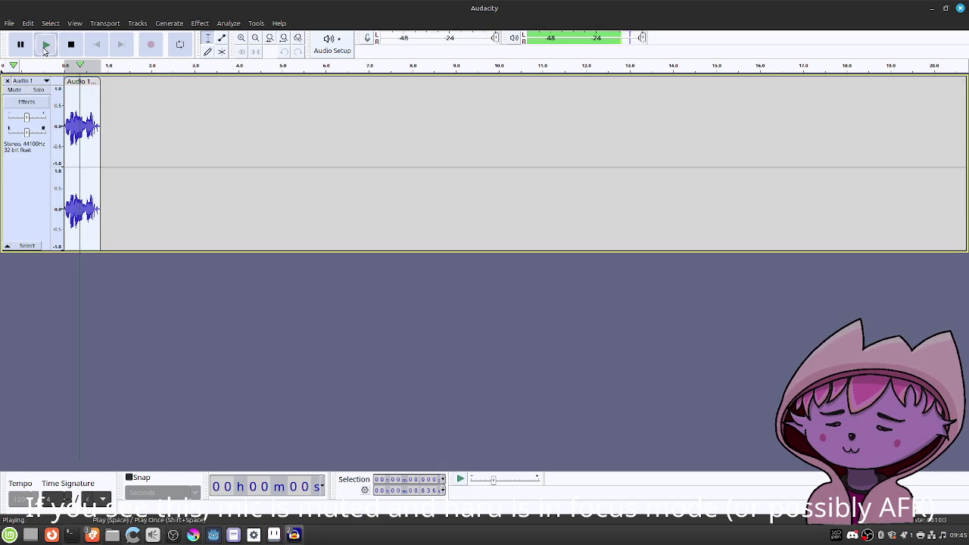
From the audio export's browse dialog, create a sounds folder inside ld59_entry.
click(9, 23)
click(64, 110)
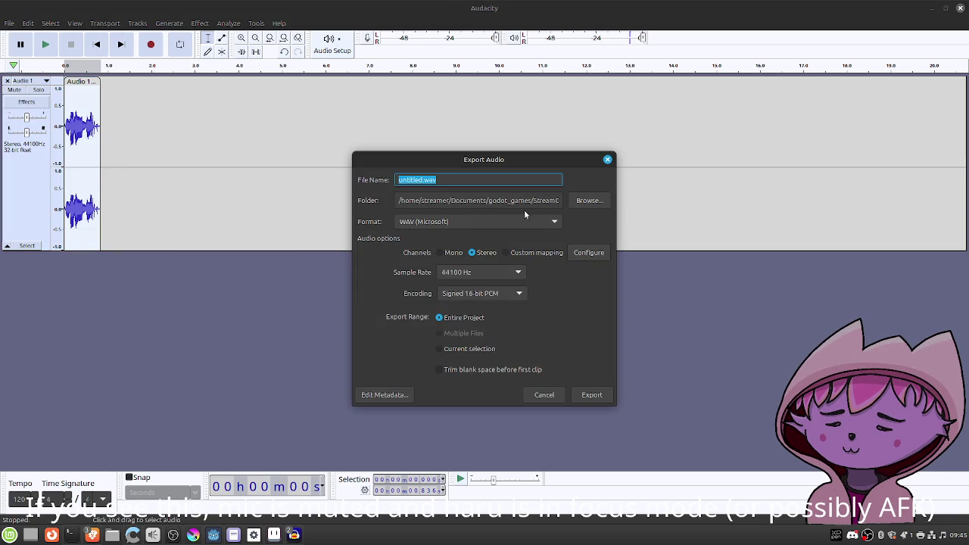
click(592, 201)
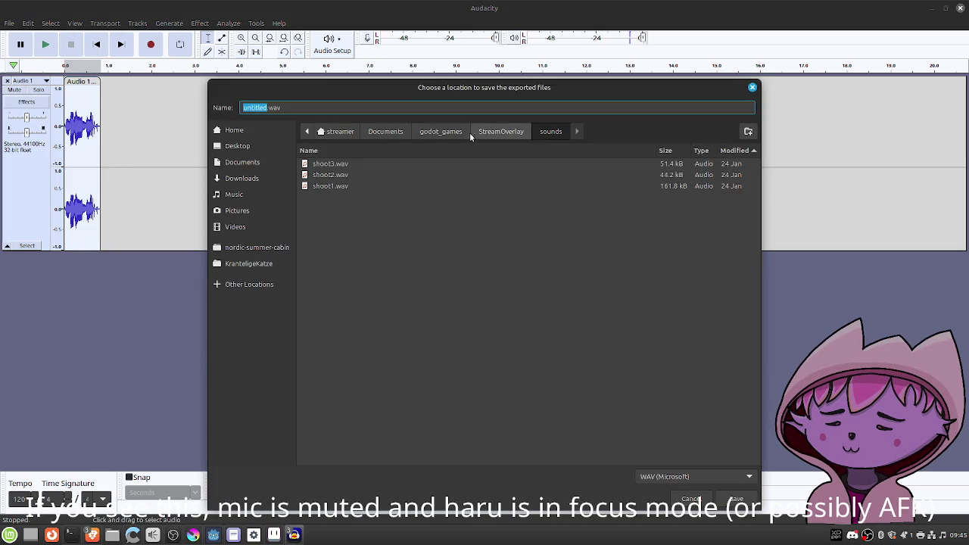
click(440, 131)
double_click(386, 164)
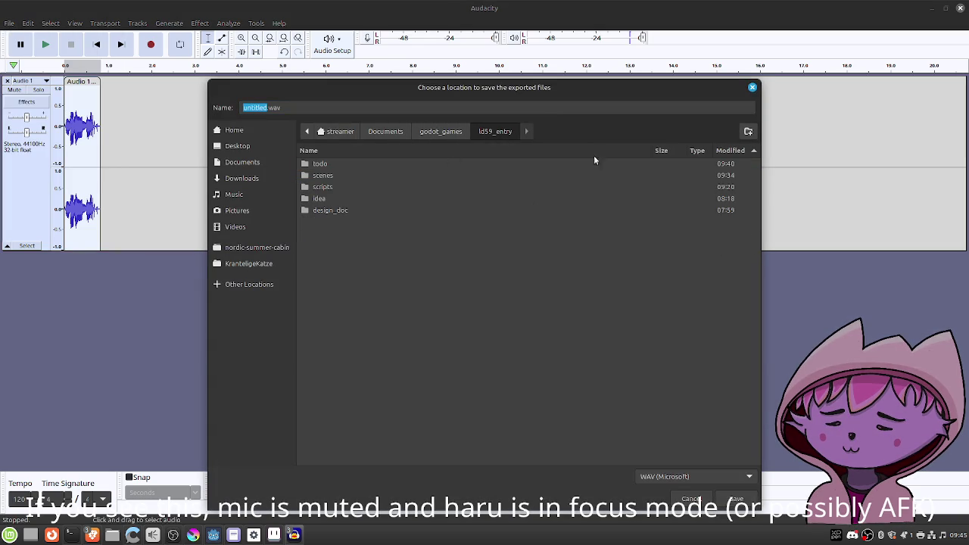
click(746, 132)
text(sounds)
key(Return)
Create a bomb_types folder inside sounds, cancel the export, and delete the existing clip.
click(747, 133)
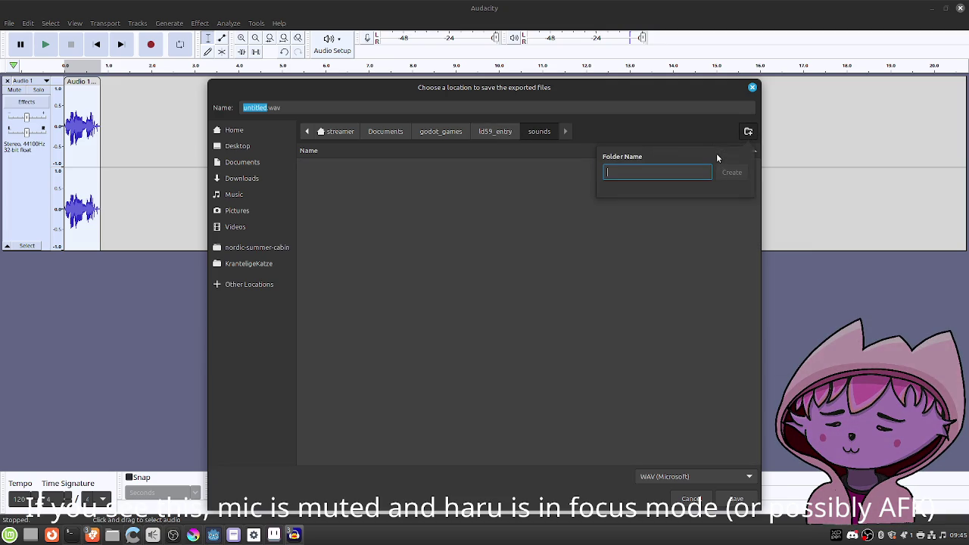
text(bomb_types)
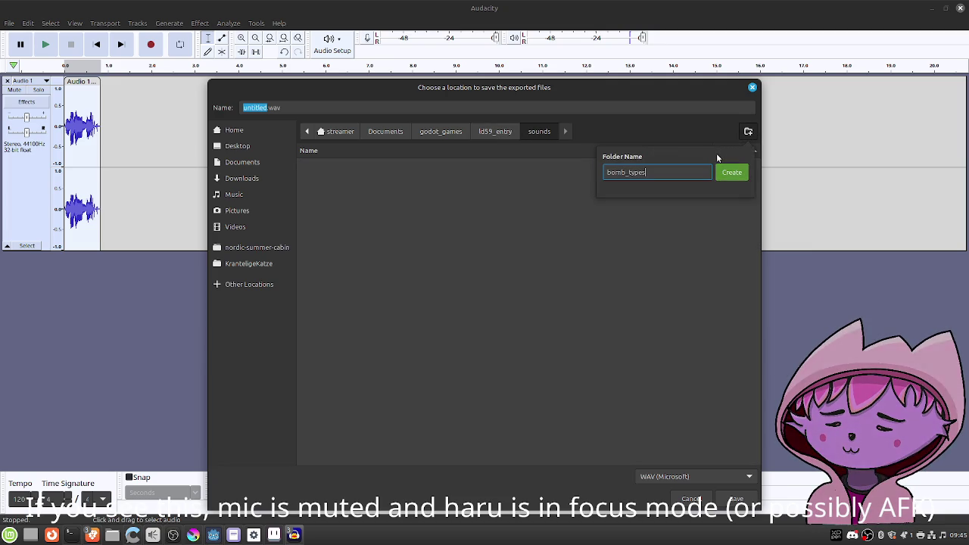
key(Return)
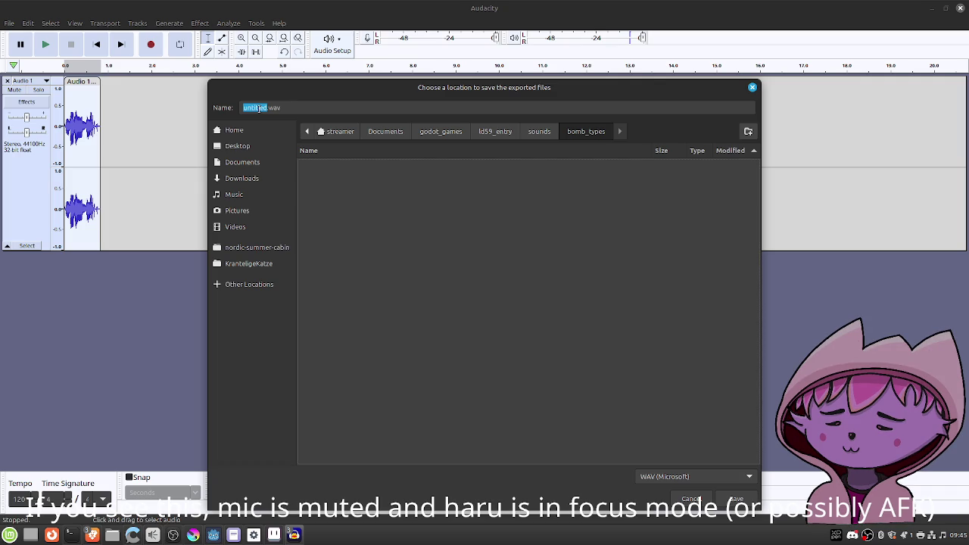
click(692, 501)
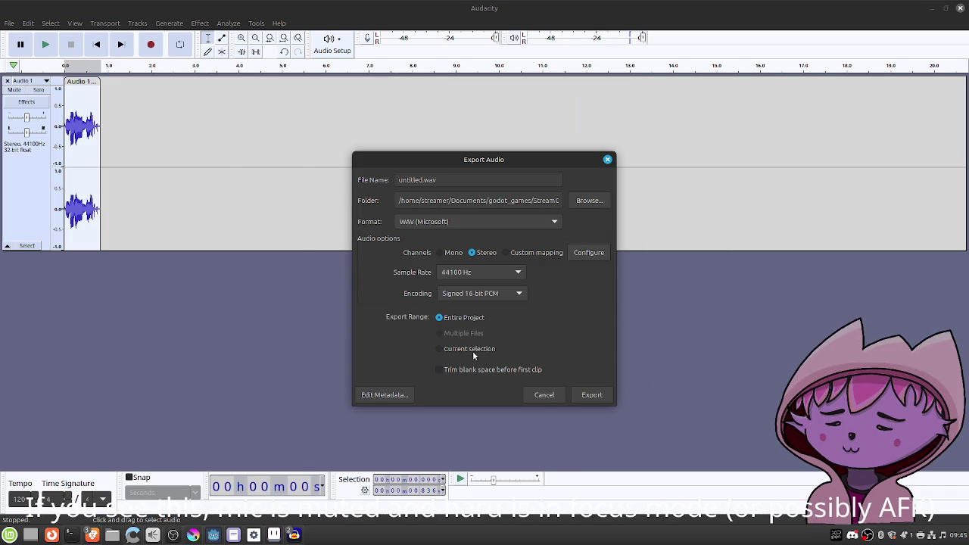
click(541, 395)
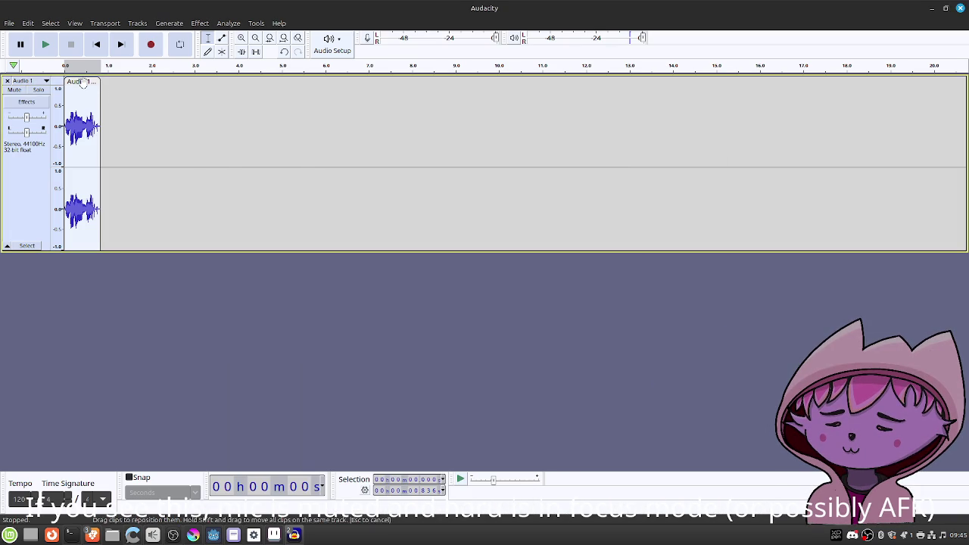
key(Delete)
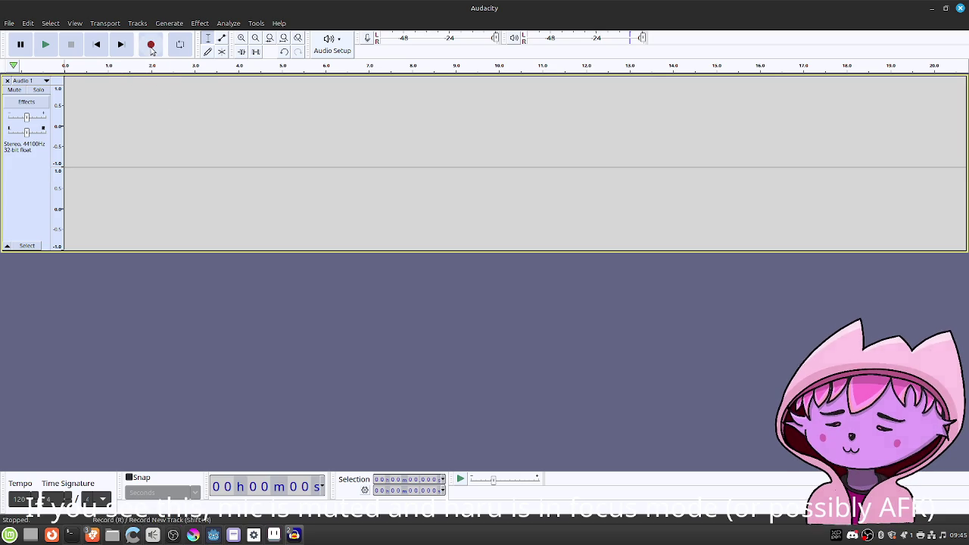
Record a fresh short take, delete its leading silence, play it back, and select the trailing part.
click(151, 46)
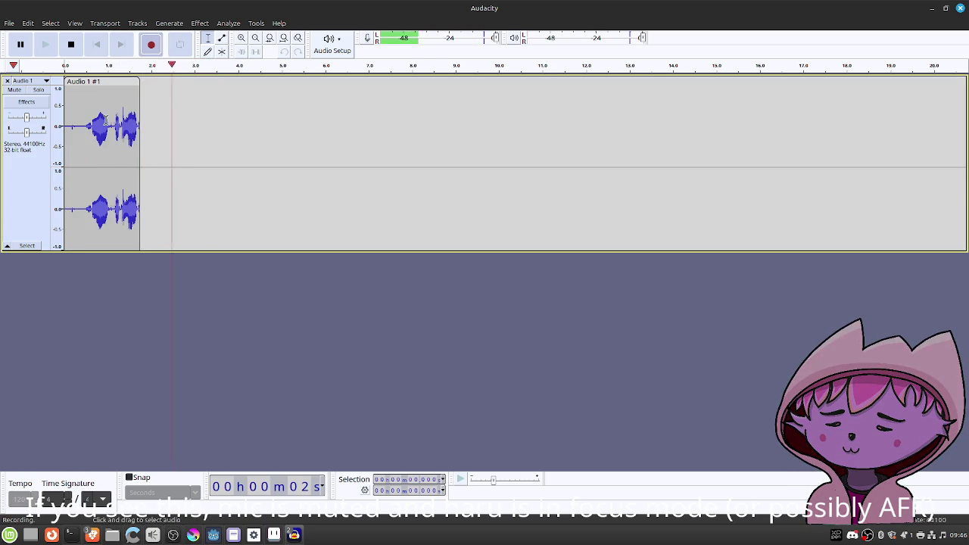
click(72, 47)
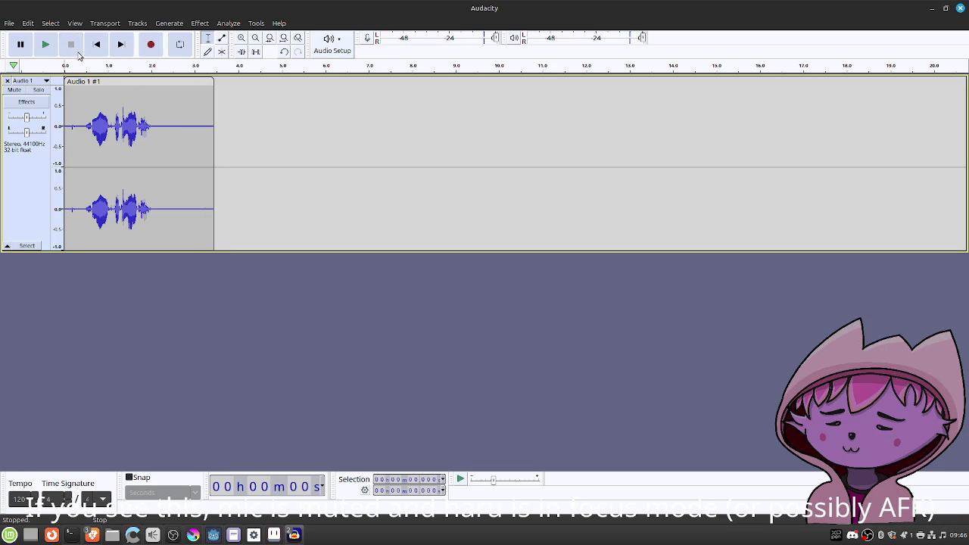
drag(84, 127, 65, 127)
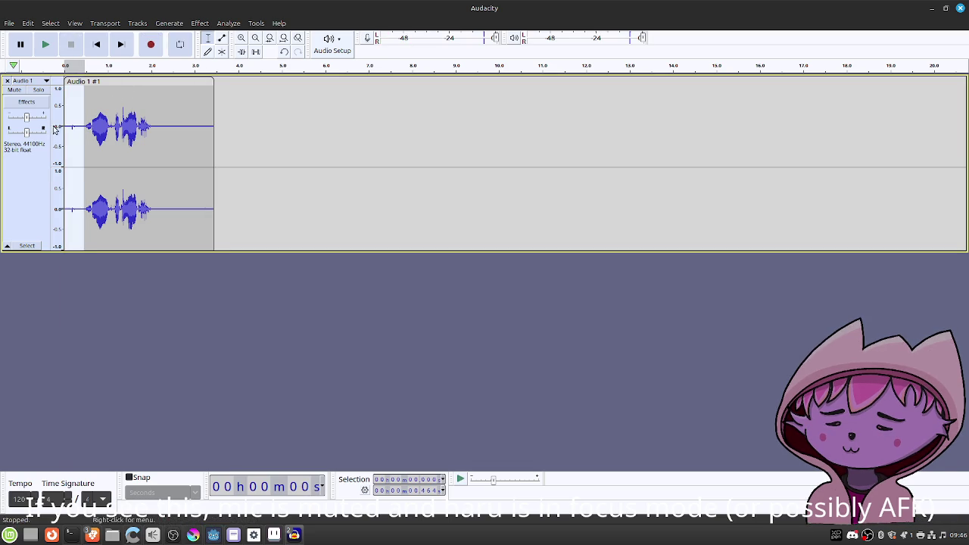
key(Delete)
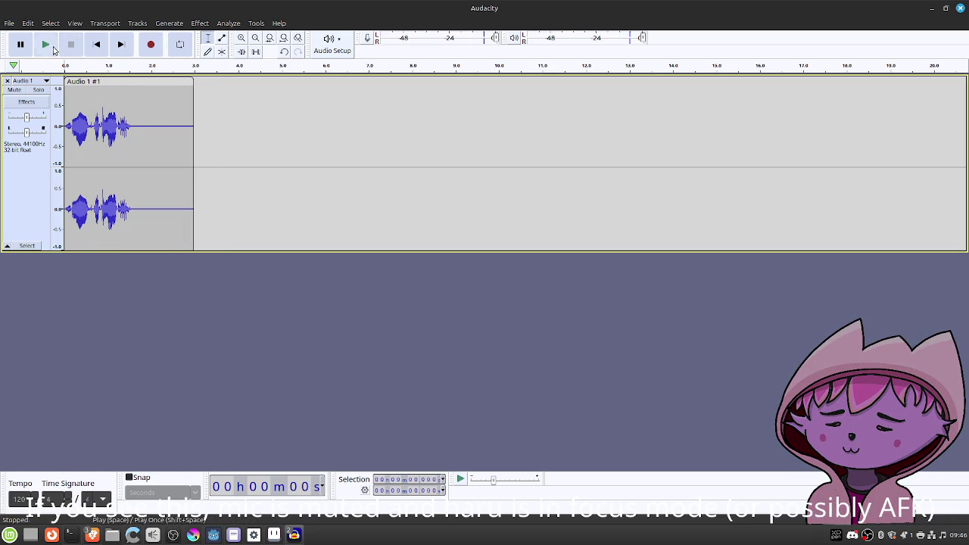
click(46, 44)
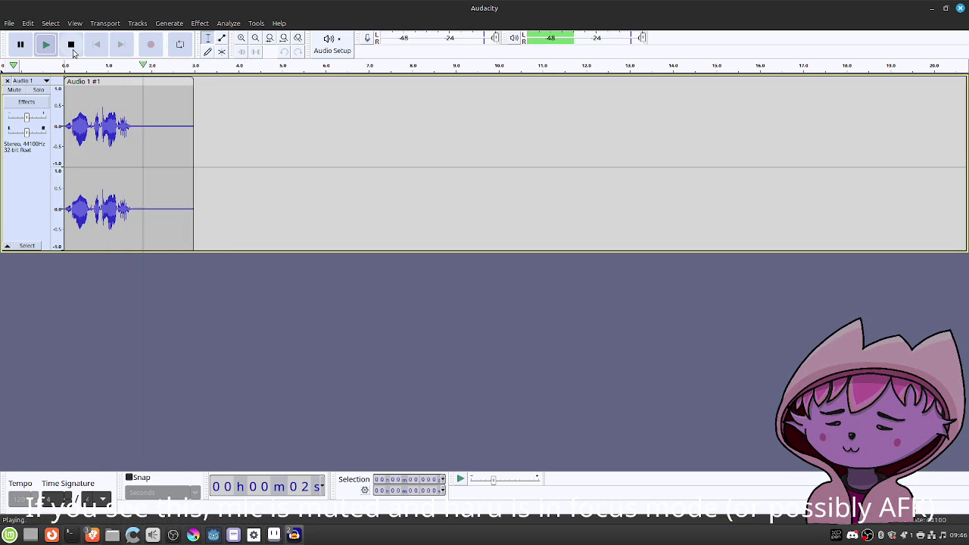
click(70, 44)
drag(198, 128, 134, 129)
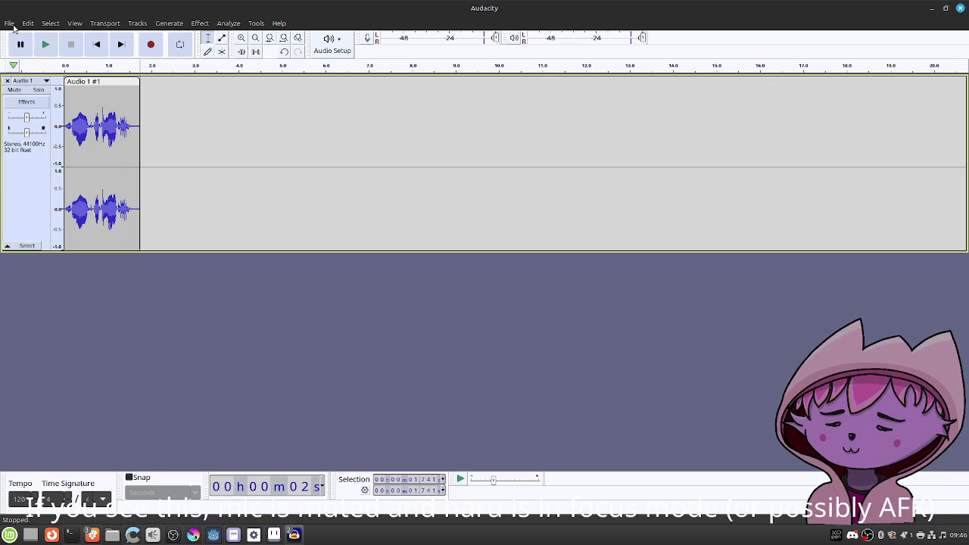
Export the clip as smooth_operator.wav into godot_games/ld59_entry/sounds/bomb_types.
click(9, 23)
click(69, 110)
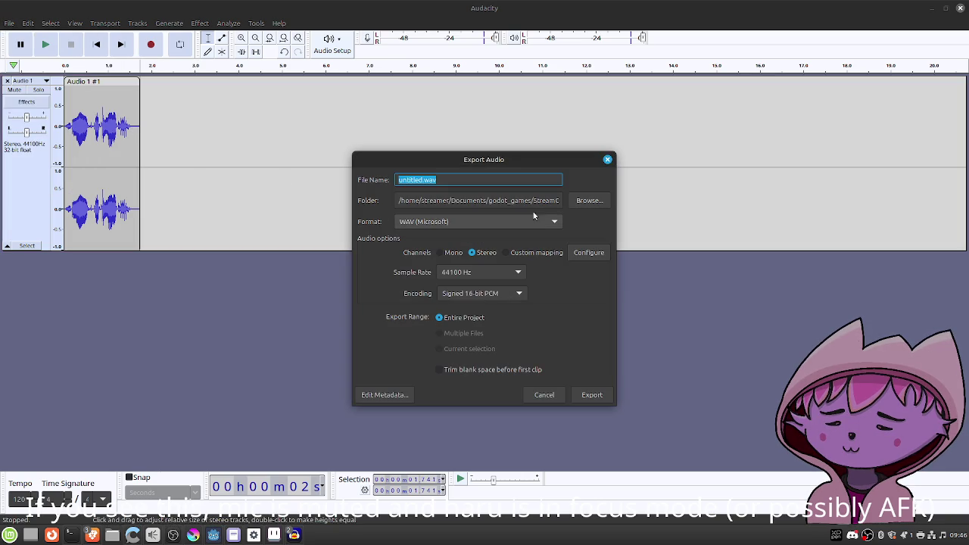
click(589, 200)
click(426, 130)
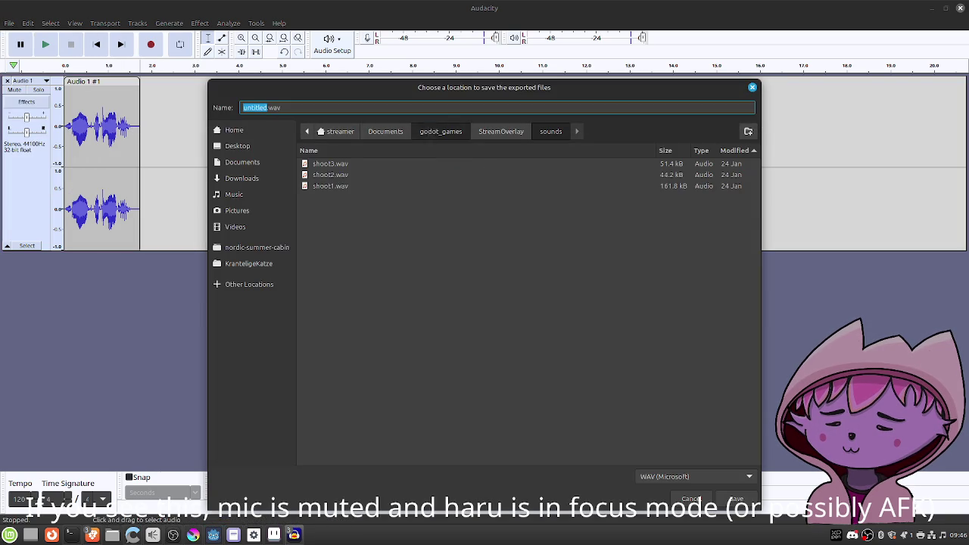
double_click(362, 164)
double_click(362, 164)
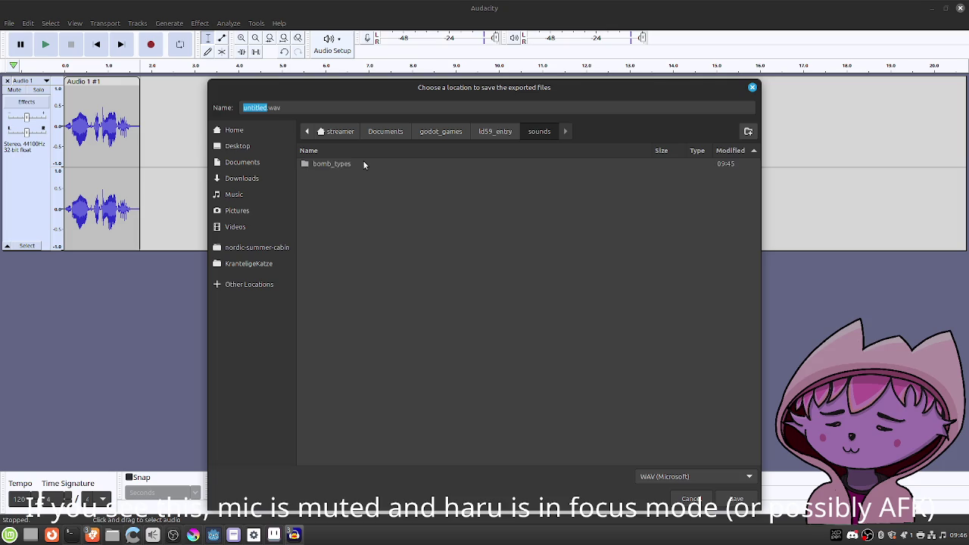
double_click(363, 163)
click(260, 106)
text(smooth_)
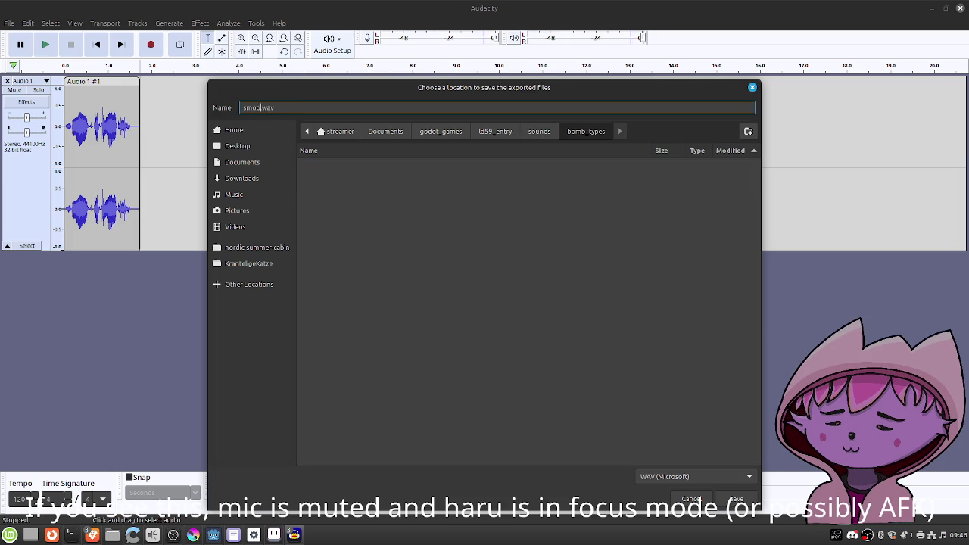
text(operator)
key(Return)
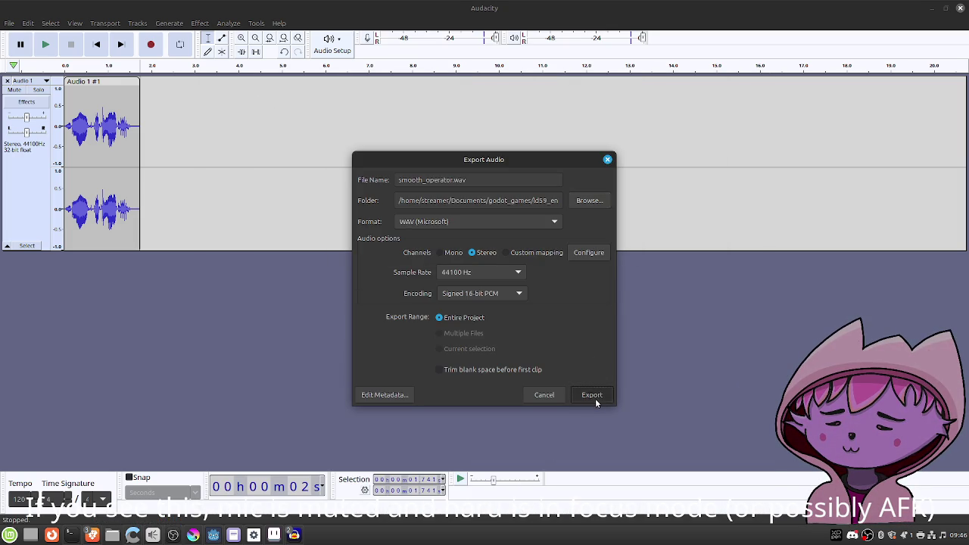
click(594, 397)
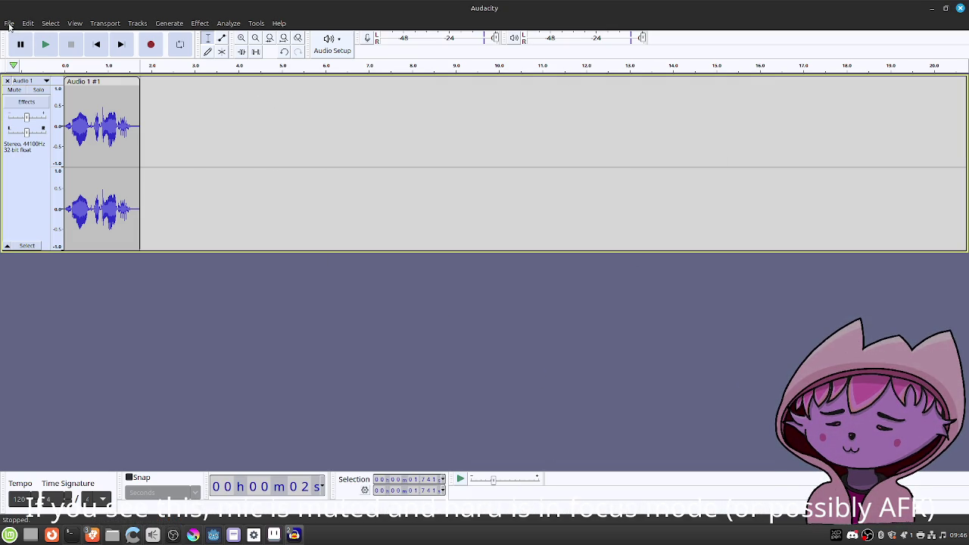
Paste the 0.92–1.54 s burst from the longer recording into a new track in a new project.
mouse_move(293, 530)
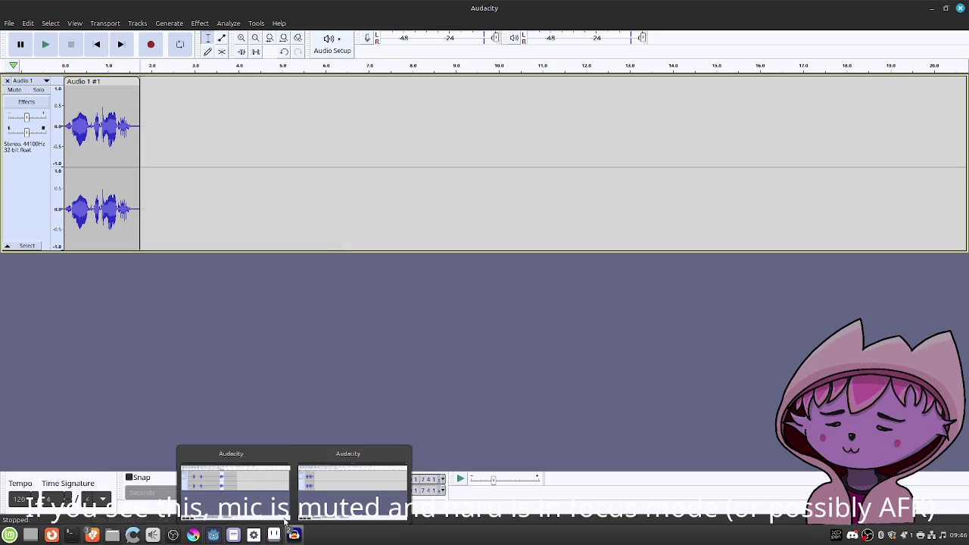
click(253, 489)
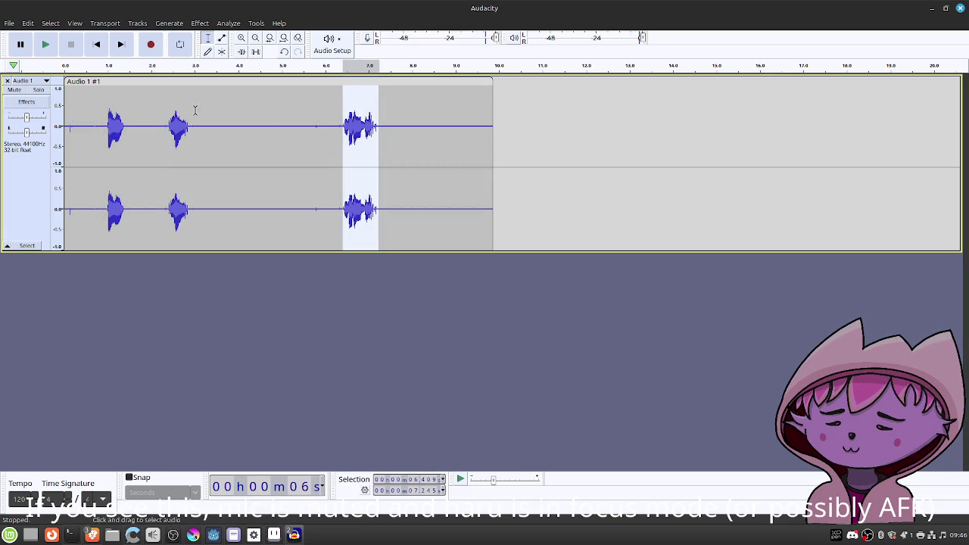
drag(105, 125, 131, 124)
click(9, 23)
click(134, 137)
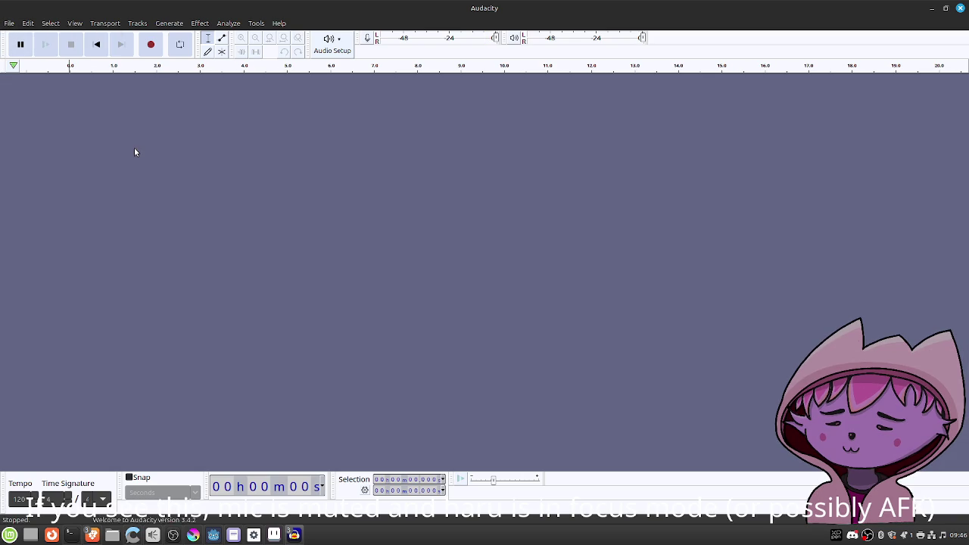
key(ctrl+v)
click(584, 326)
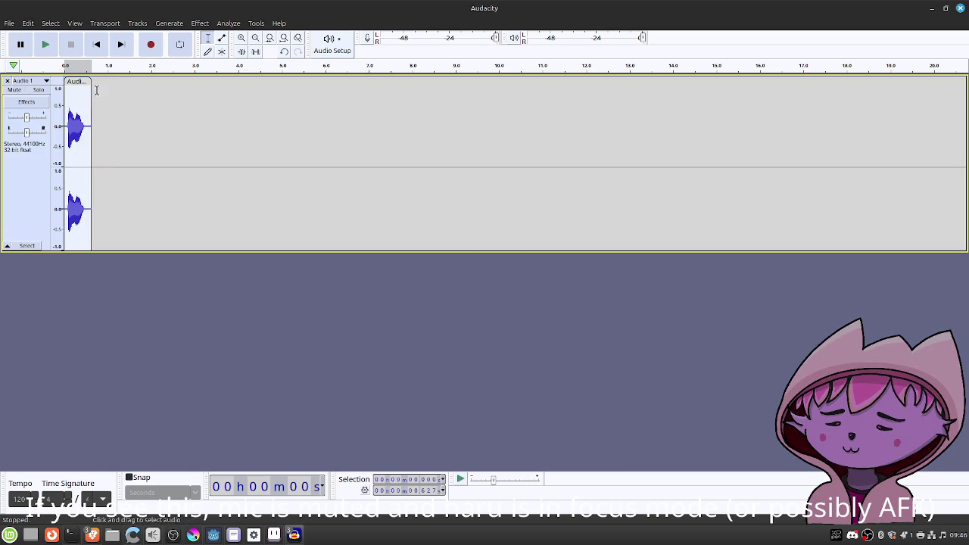
click(9, 23)
click(38, 110)
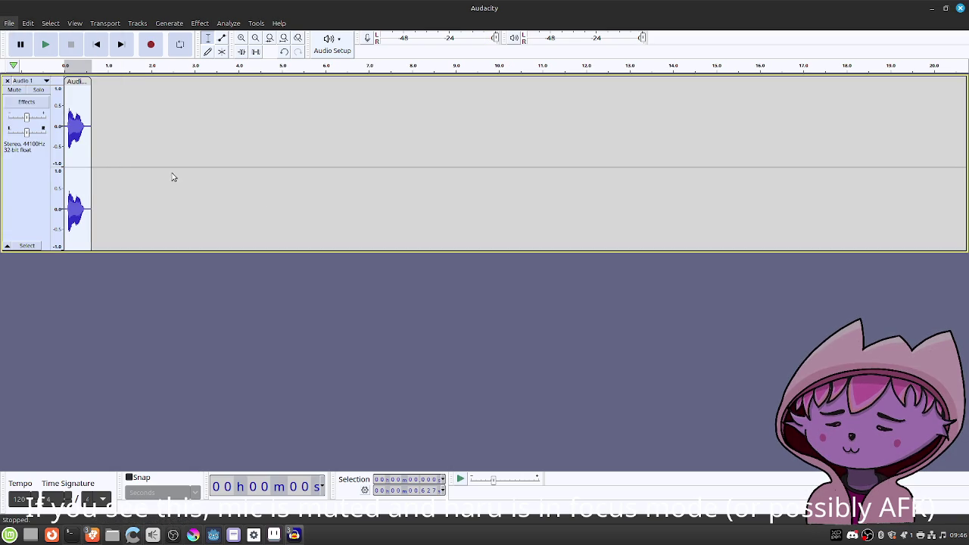
Export the pasted clip as 1.wav into a new coordinates folder under sounds, then close that project.
click(589, 200)
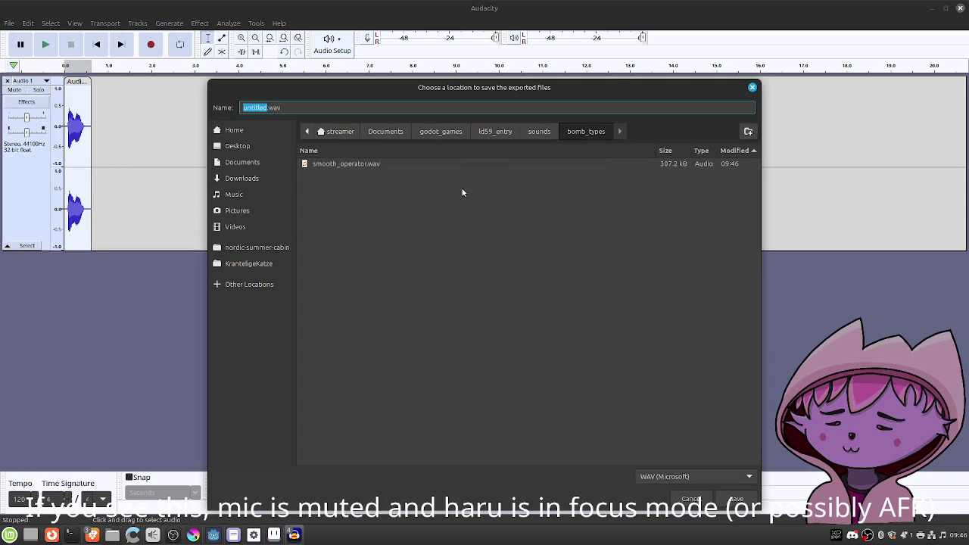
click(539, 130)
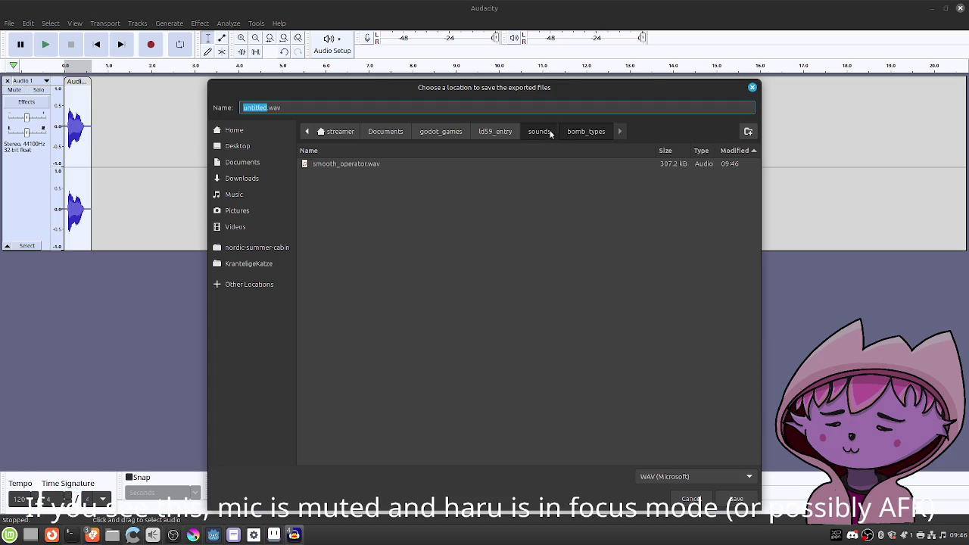
click(748, 131)
text(coord)
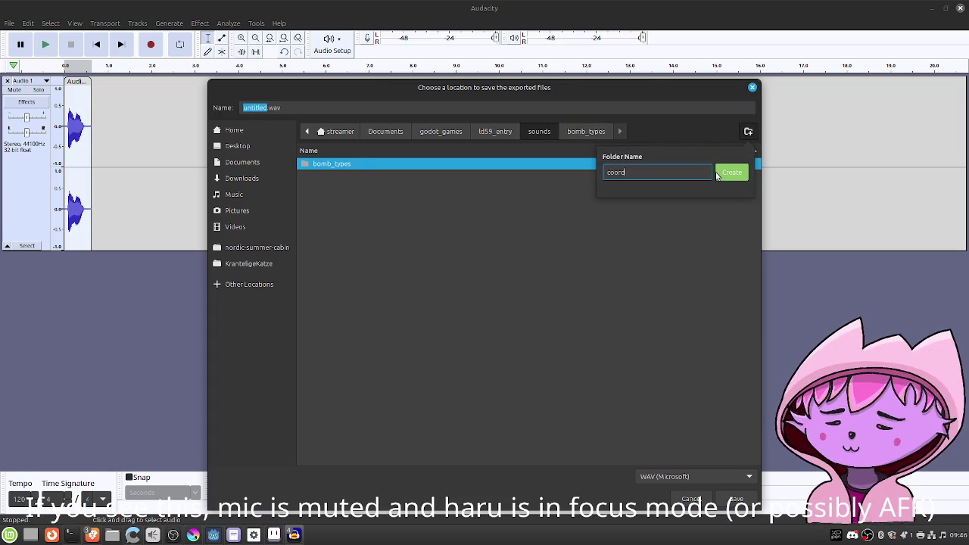
text(s)
click(719, 173)
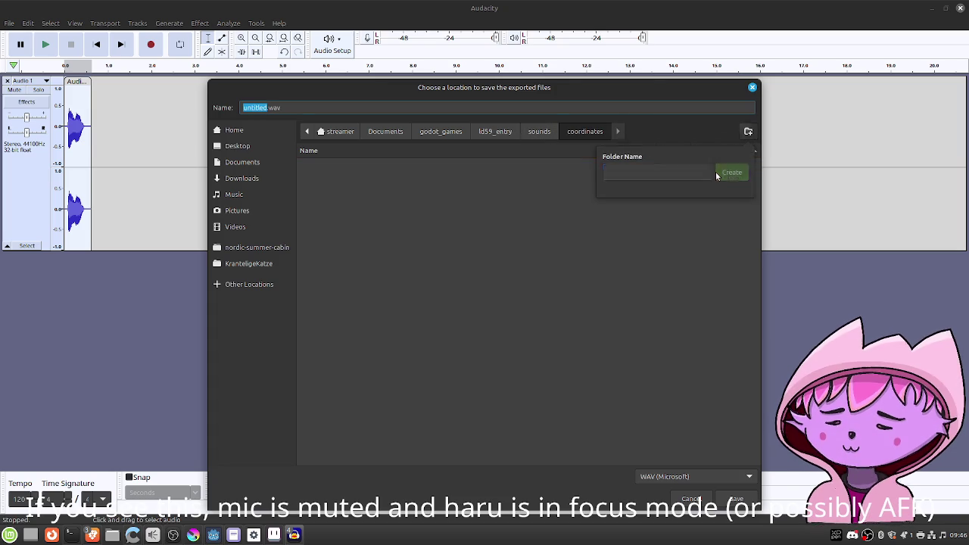
click(261, 107)
double_click(261, 108)
text(1)
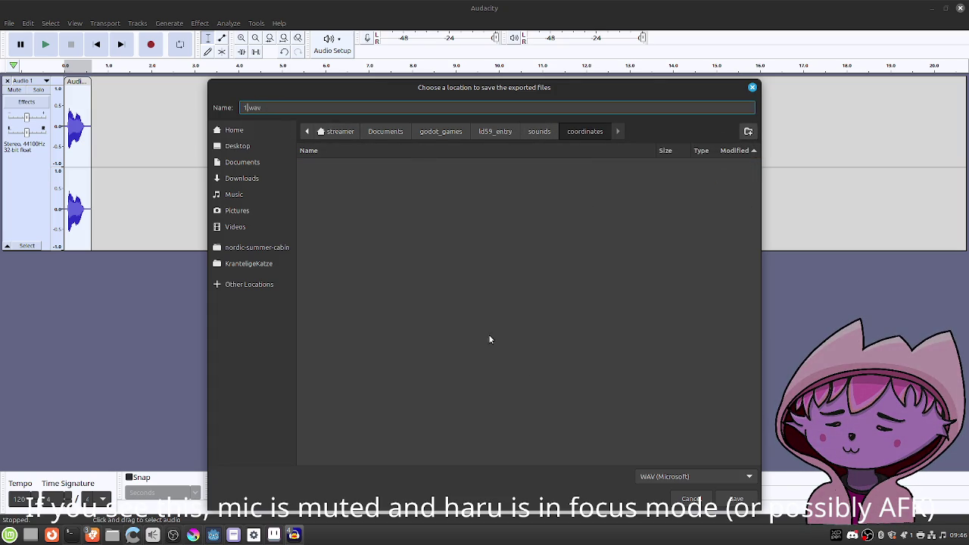
click(367, 269)
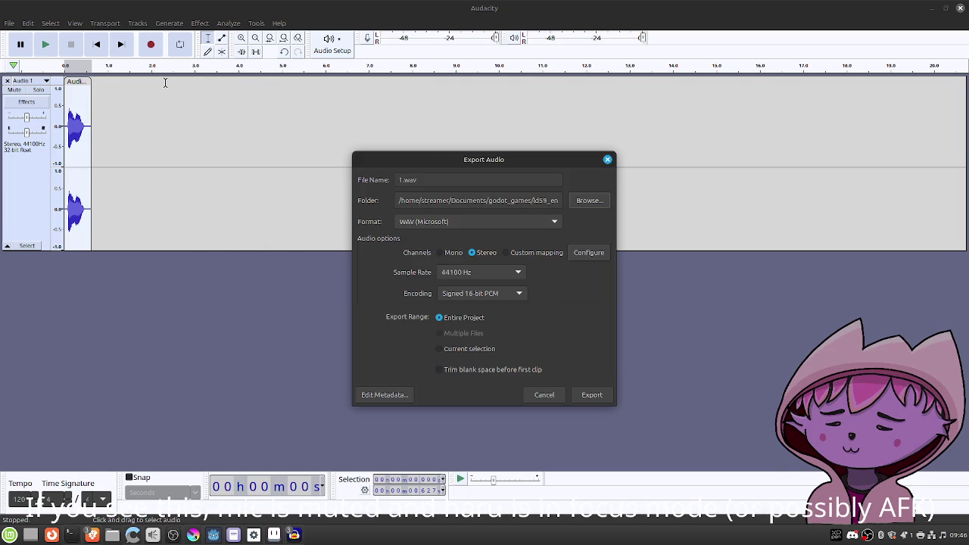
click(593, 394)
click(960, 8)
Close the pasted-clip project unsaved, play the selection, and open ld59_entry/sounds/coordinates/1.wav.
click(429, 305)
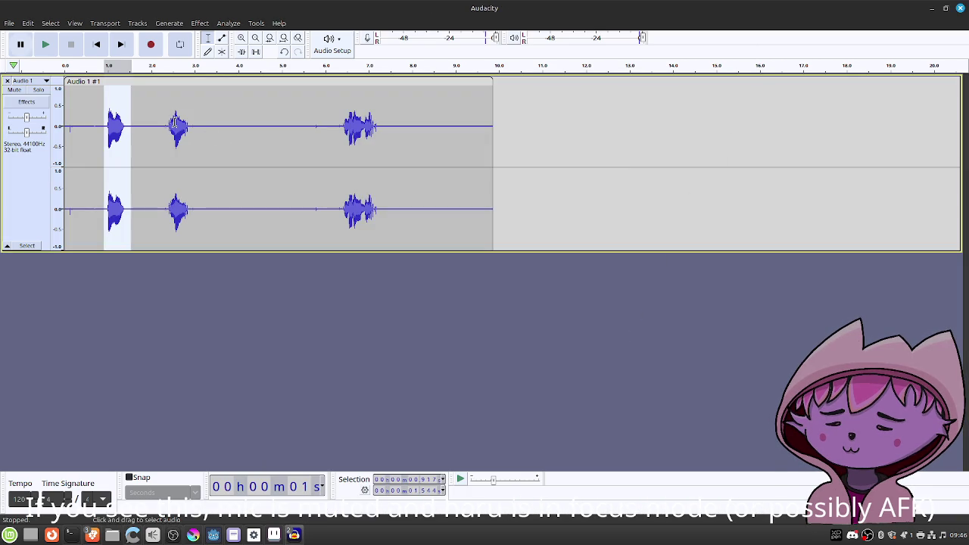
key(space)
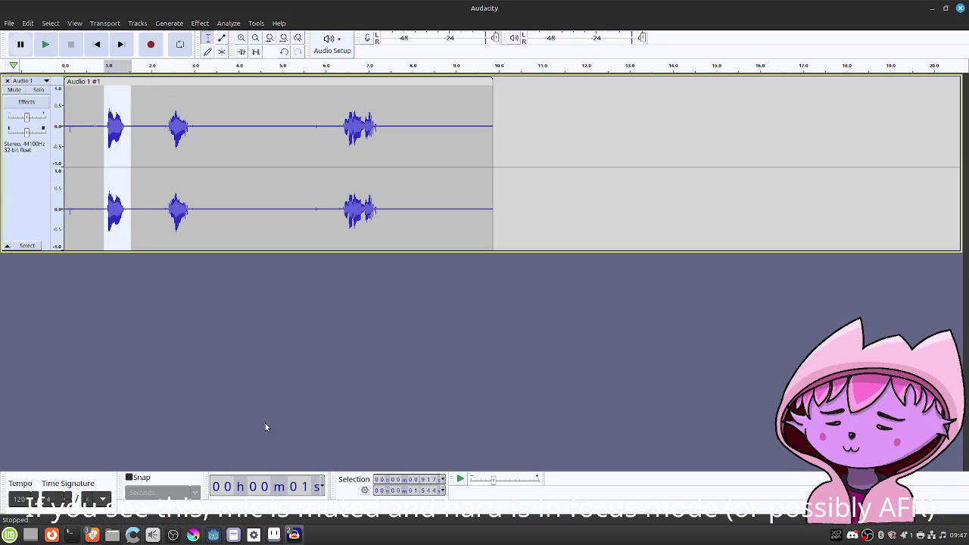
click(9, 24)
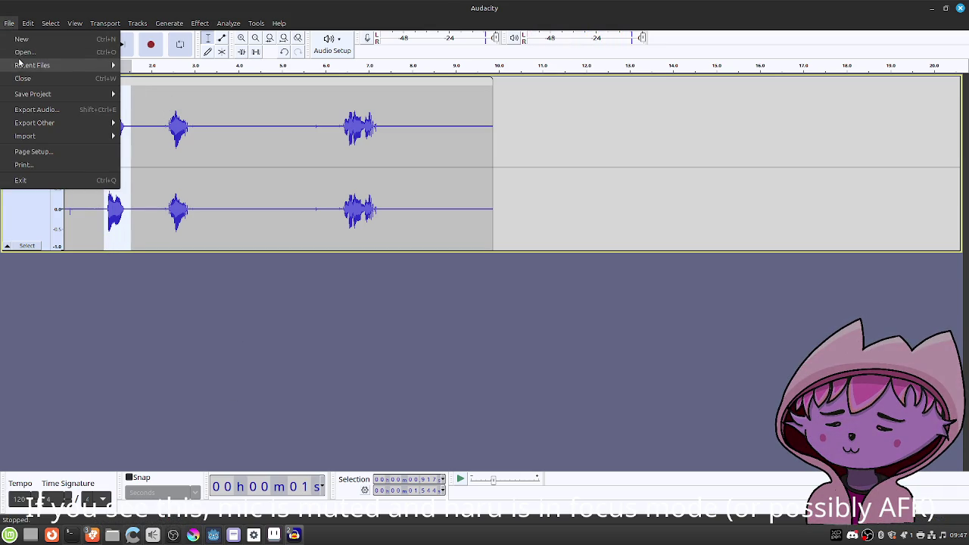
mouse_move(20, 67)
click(60, 51)
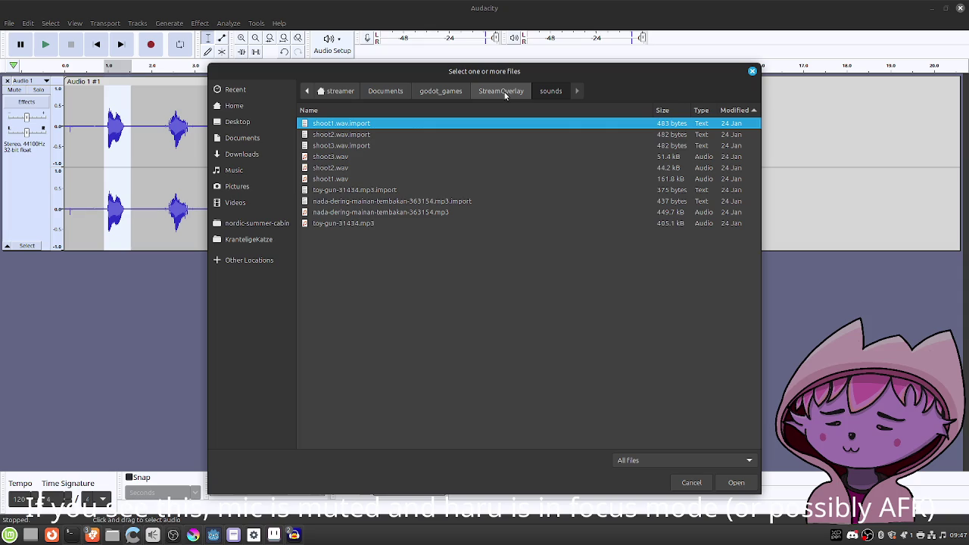
click(447, 92)
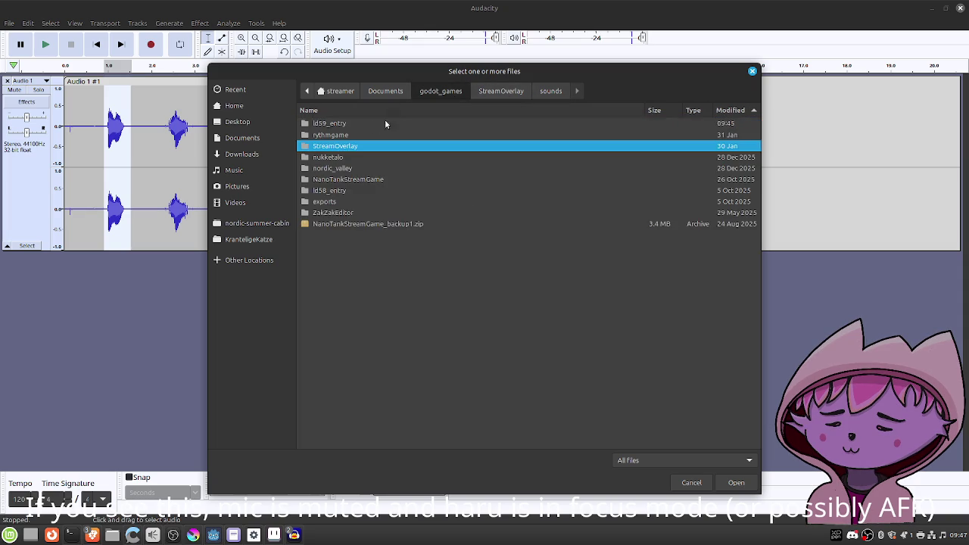
double_click(370, 125)
double_click(370, 124)
double_click(370, 125)
double_click(370, 125)
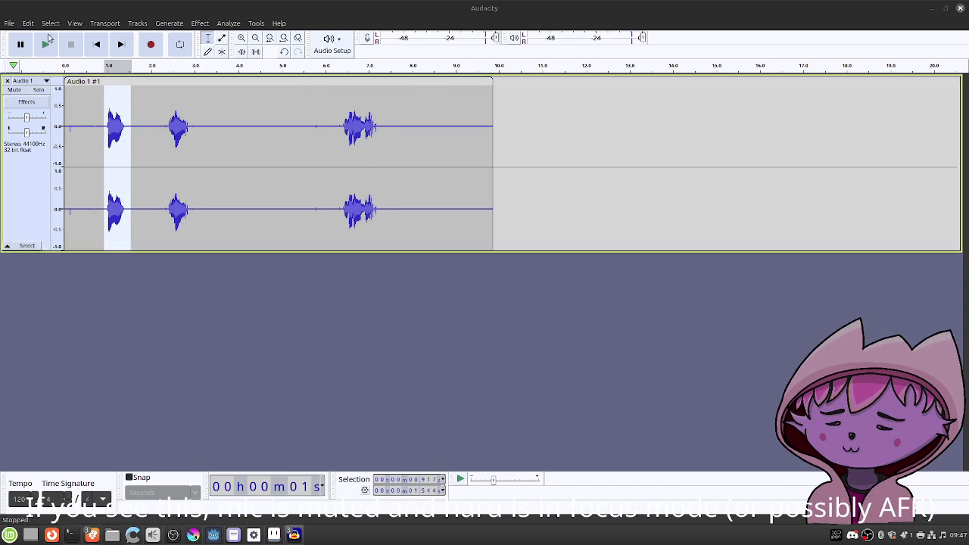
Re-export 1.wav, play it from the start, close it unsaved, and select the 2.3–3.2 s sound.
click(7, 24)
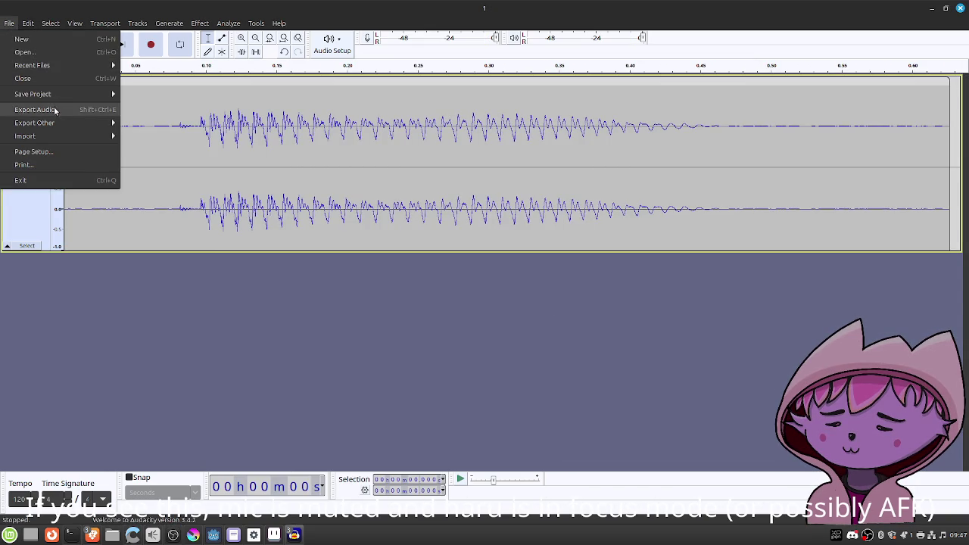
click(52, 110)
click(401, 182)
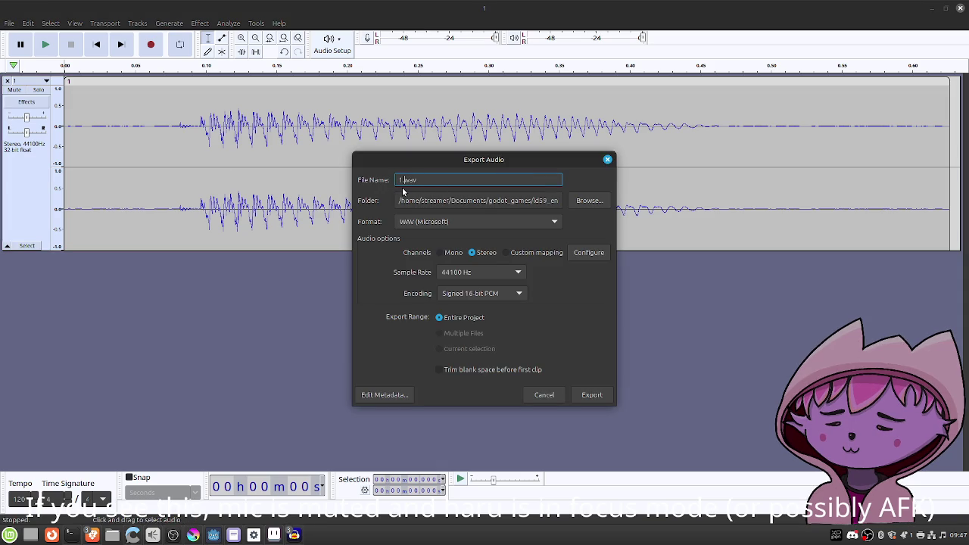
click(592, 394)
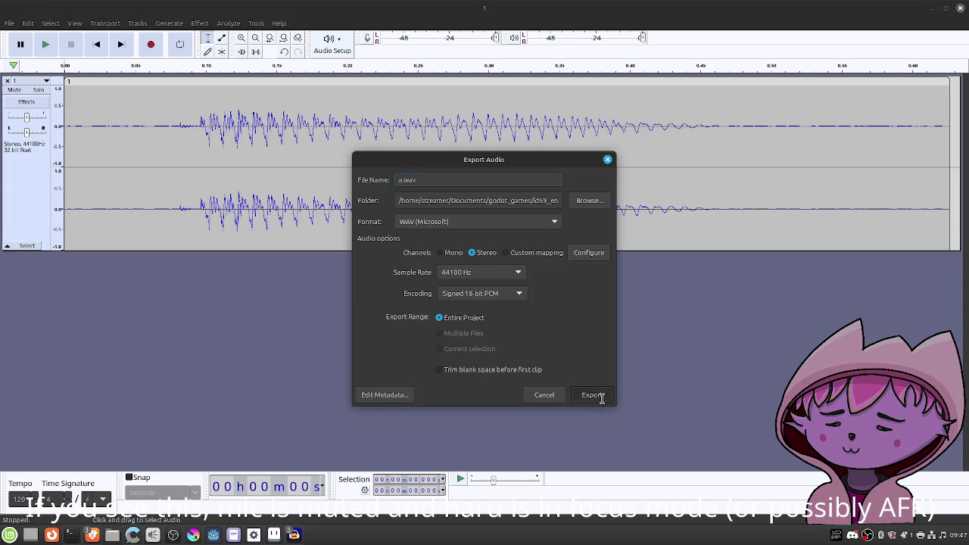
click(97, 47)
key(space)
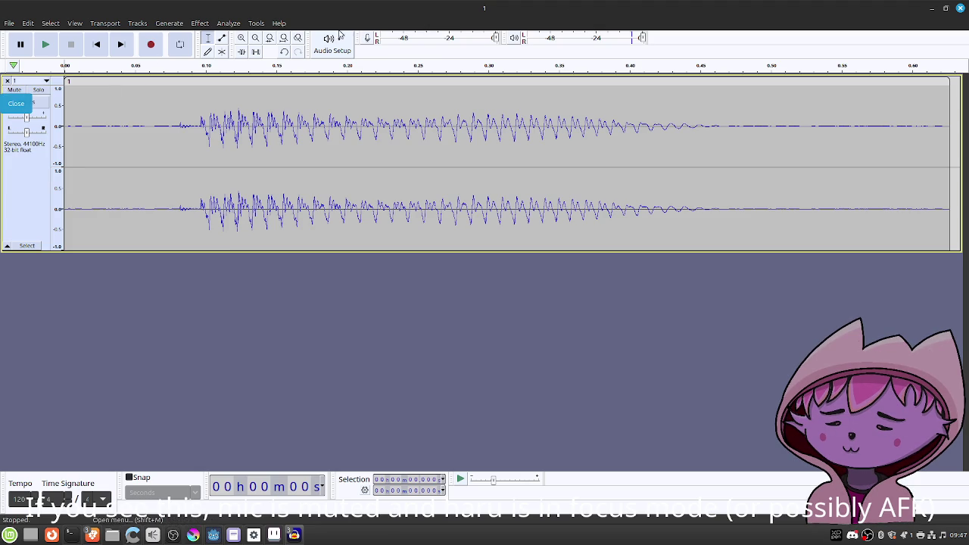
click(960, 7)
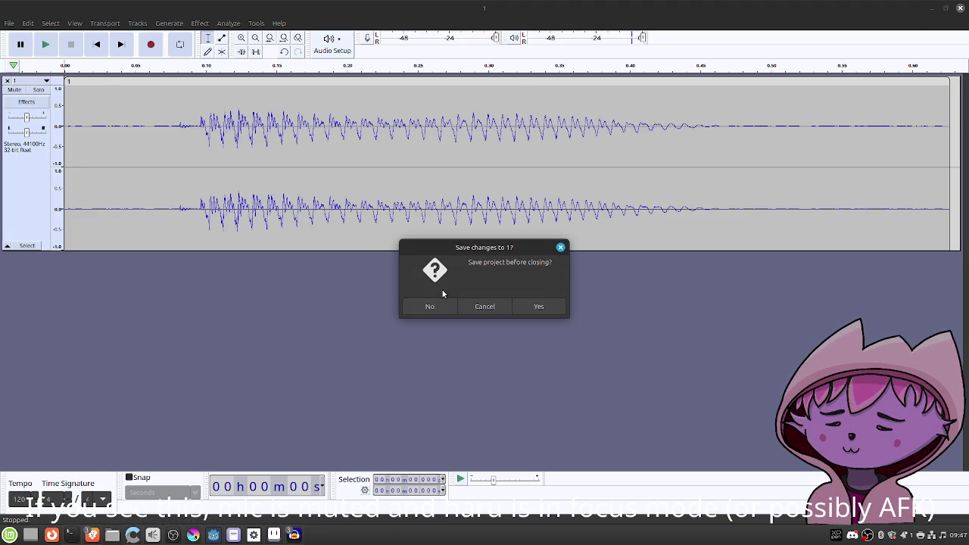
key(Return)
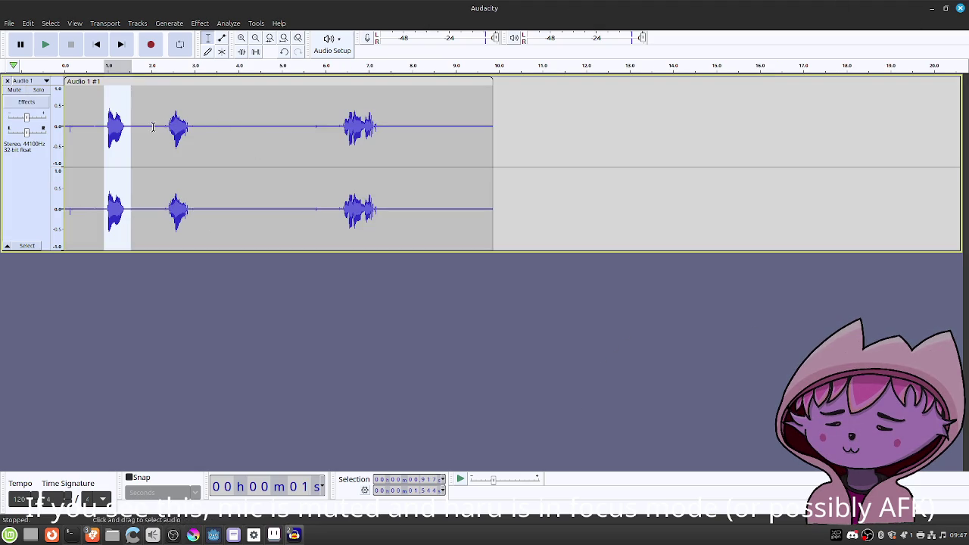
drag(165, 124, 200, 125)
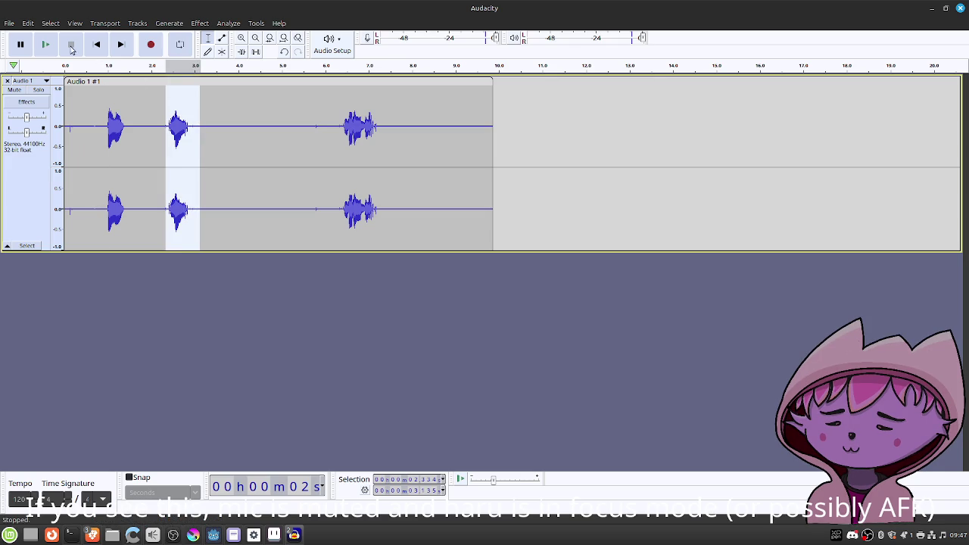
Paste only the selected audio as a new track in a new project and play it back.
click(28, 23)
click(16, 38)
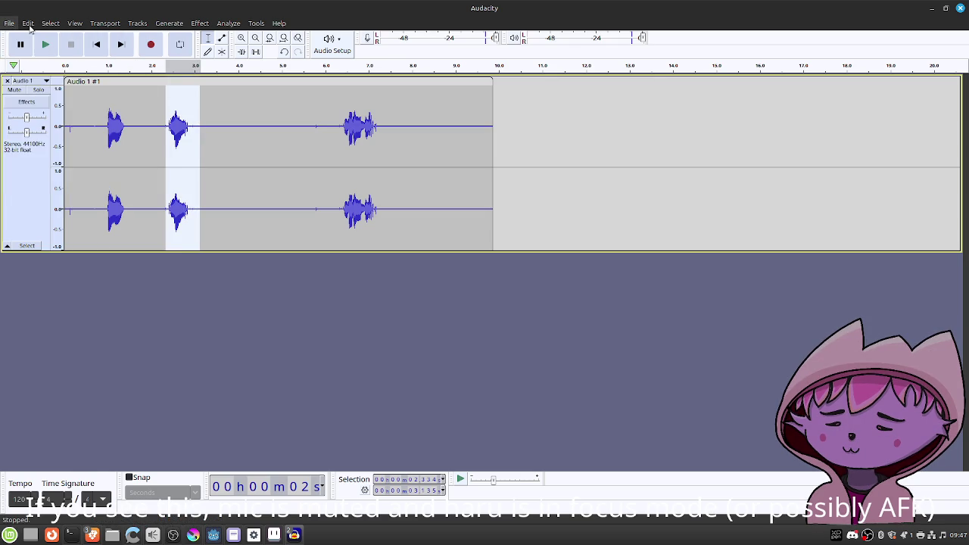
click(30, 26)
click(34, 107)
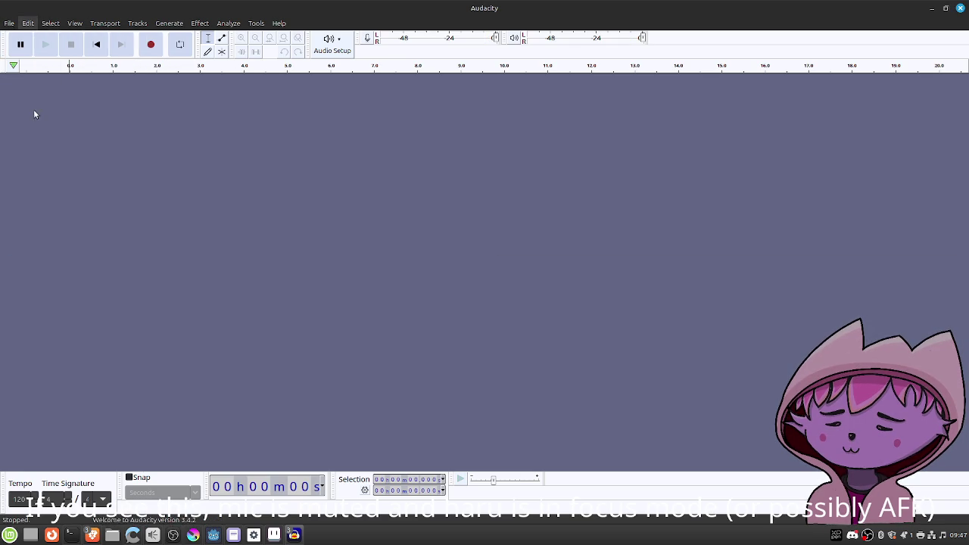
click(585, 326)
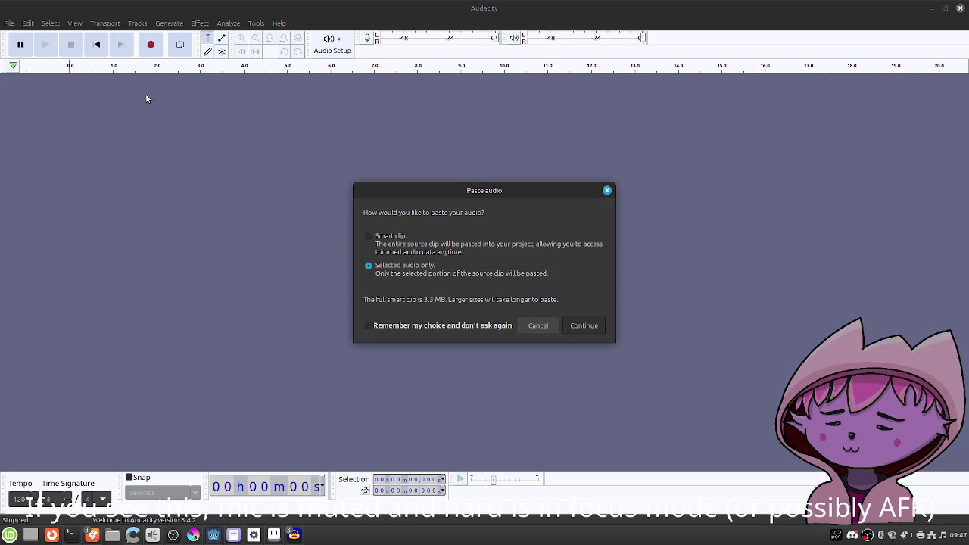
click(6, 23)
click(7, 24)
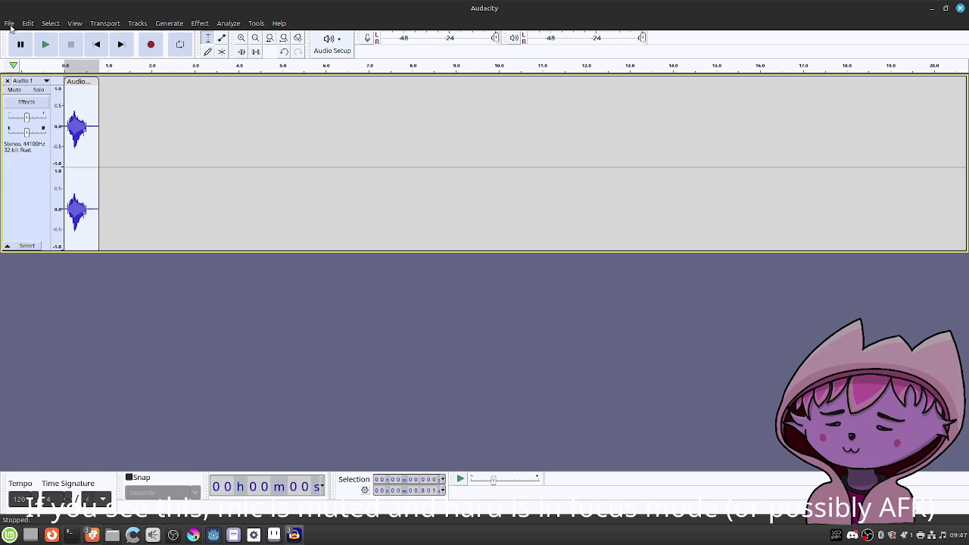
click(38, 44)
Export the clip over the existing coordinates/1.wav, confirming the replacement.
click(9, 23)
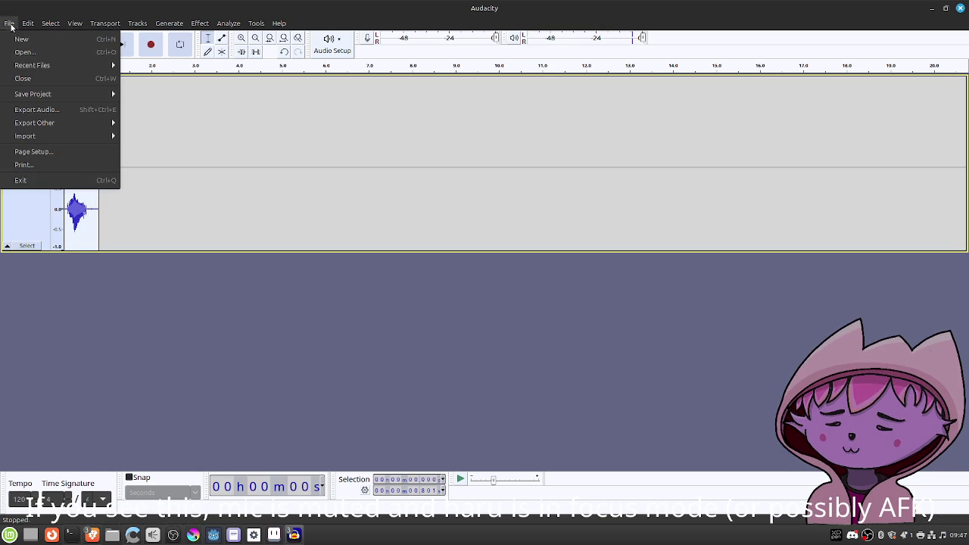
click(136, 134)
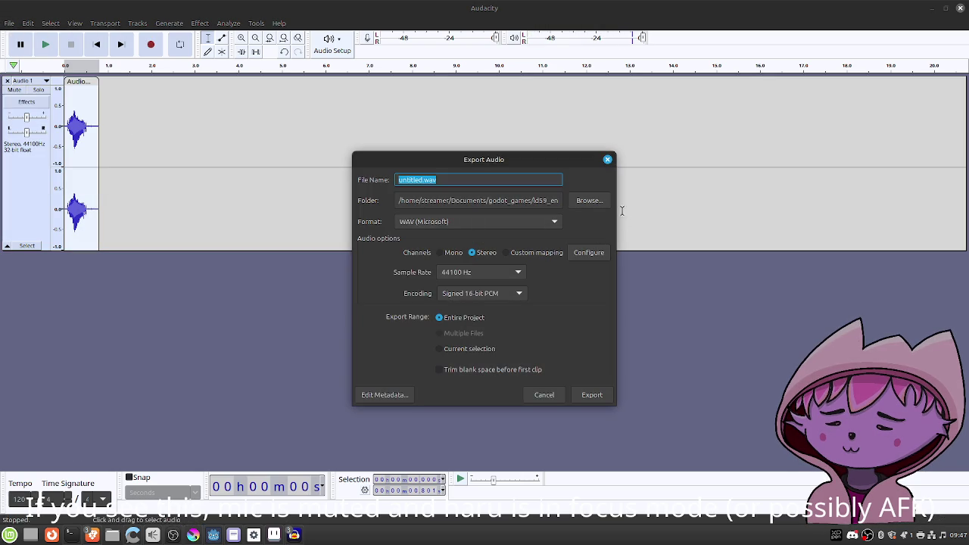
click(588, 200)
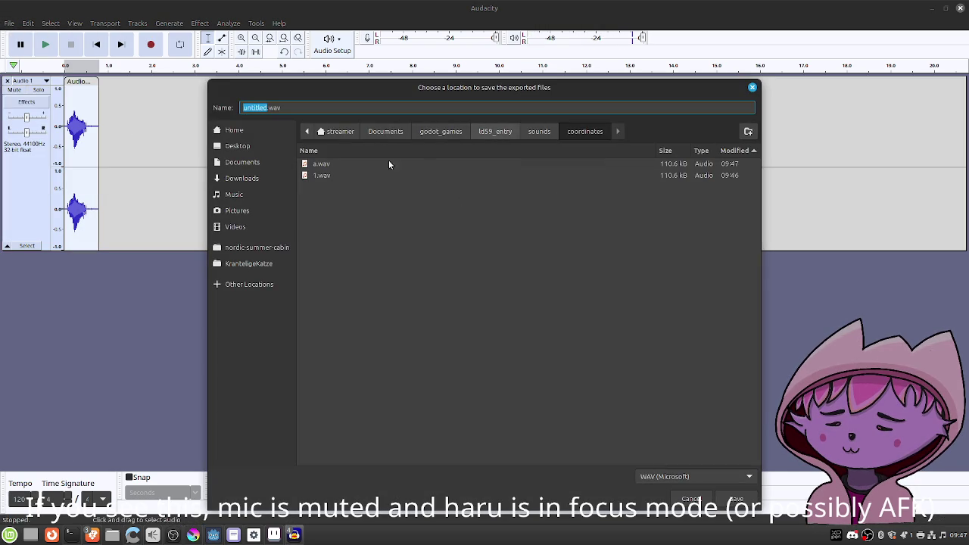
click(334, 176)
click(728, 498)
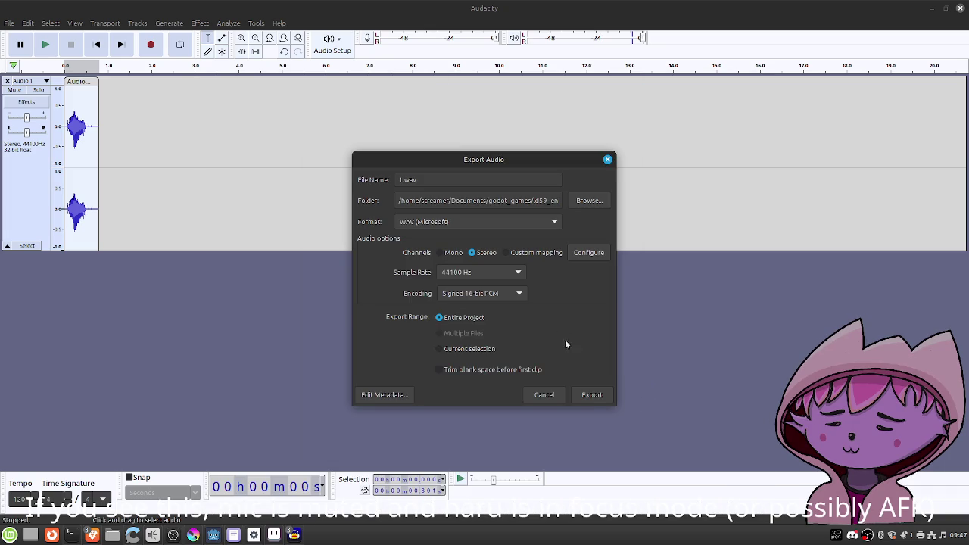
click(589, 395)
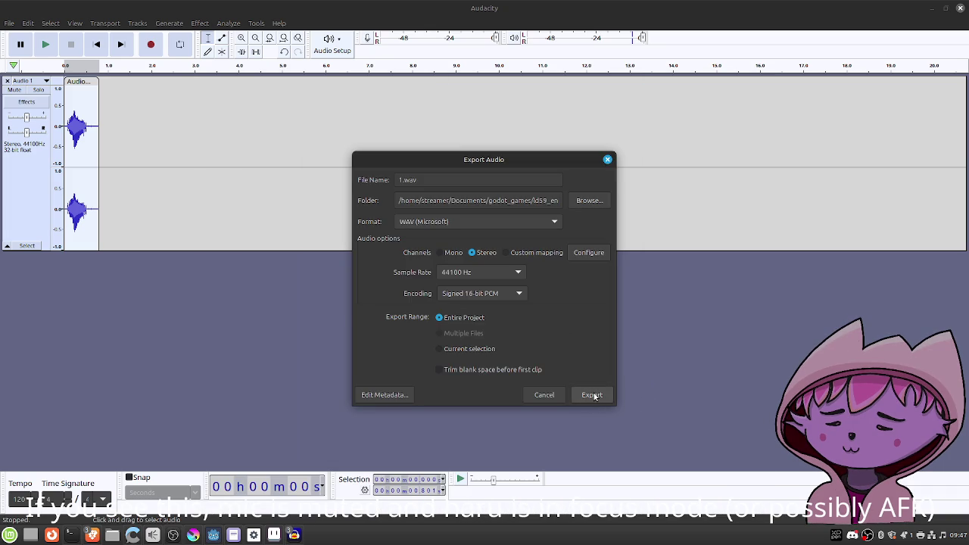
click(543, 332)
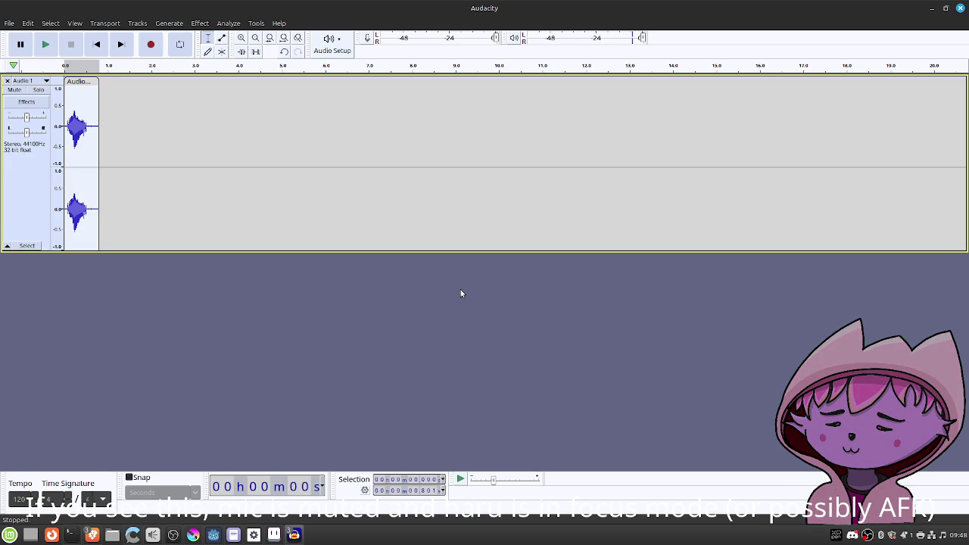
Back in Godot, start a new scene with a plain Node as its root.
click(932, 11)
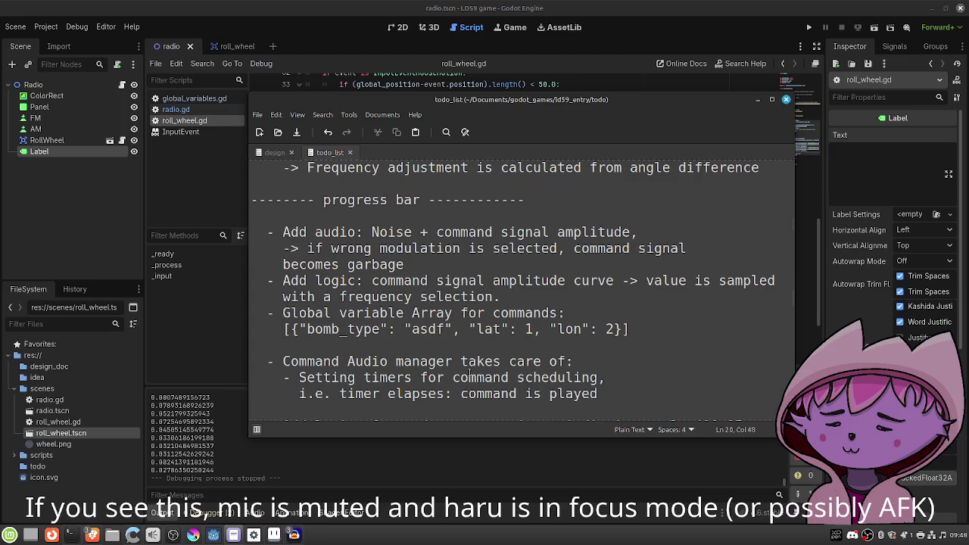
click(358, 4)
click(15, 27)
click(22, 39)
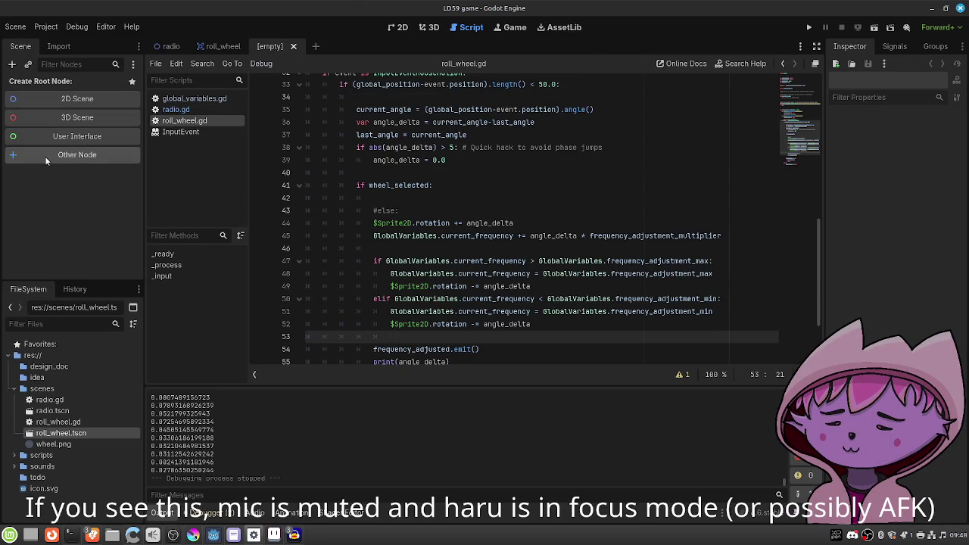
click(44, 156)
double_click(414, 157)
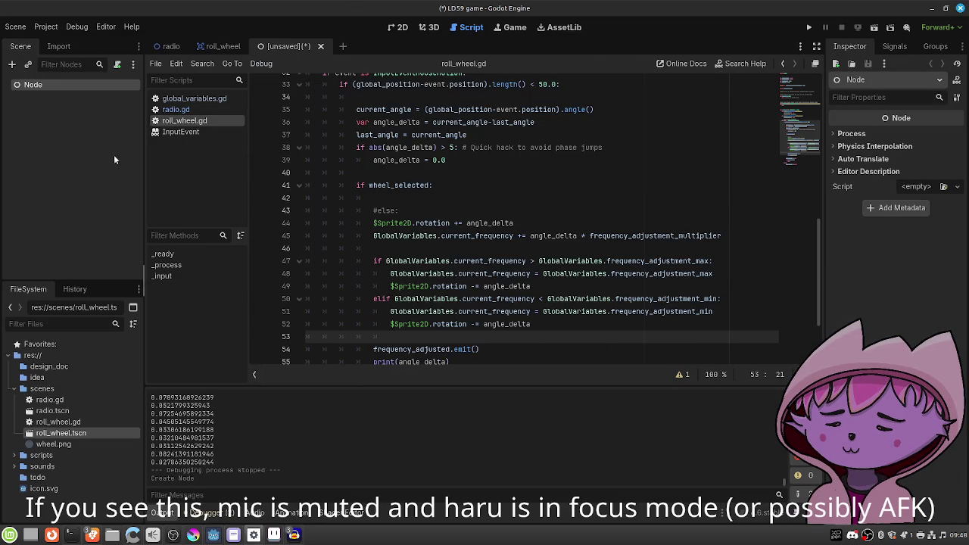
Rename the root node CommandAudioManager and save the scene as command_audio_manager.tscn.
double_click(55, 84)
text(CommandAu)
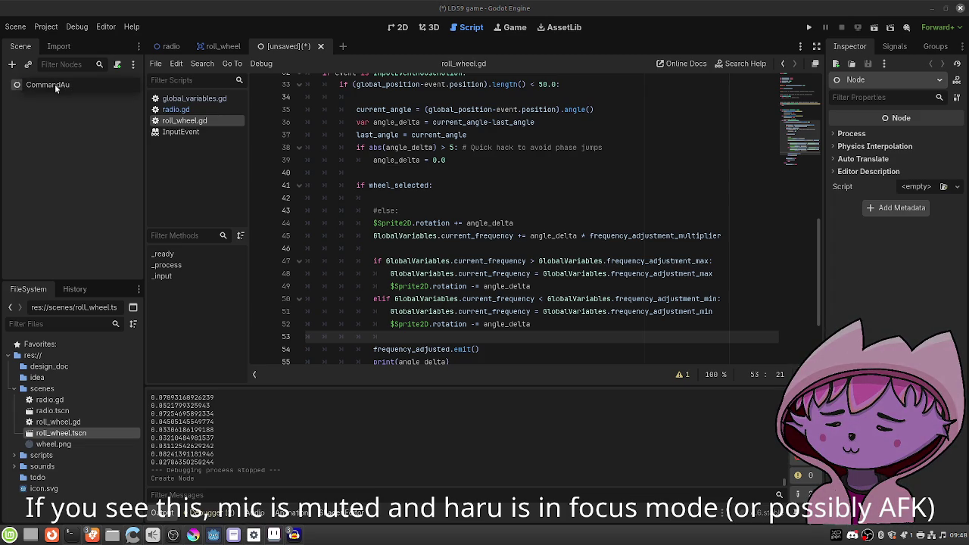
text(dioManager)
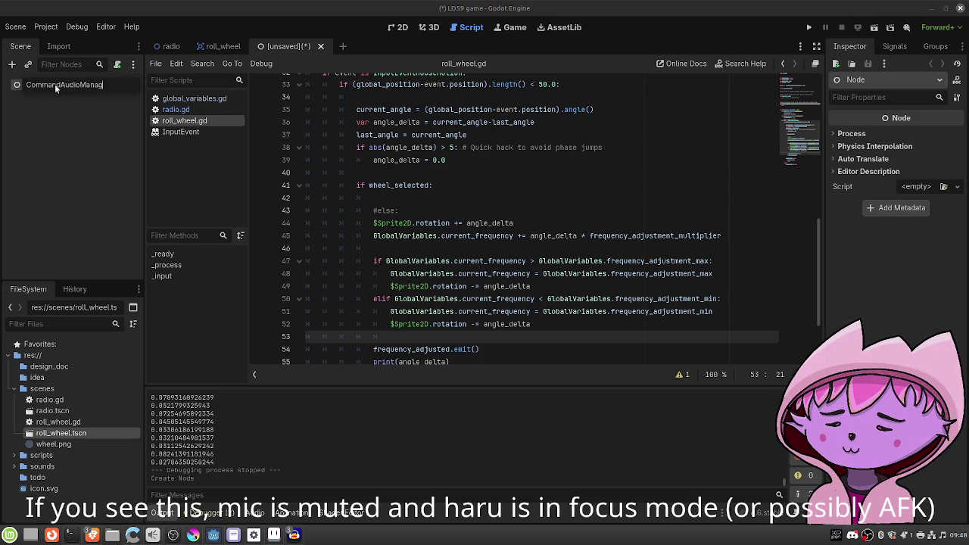
key(Return)
key(ctrl+s)
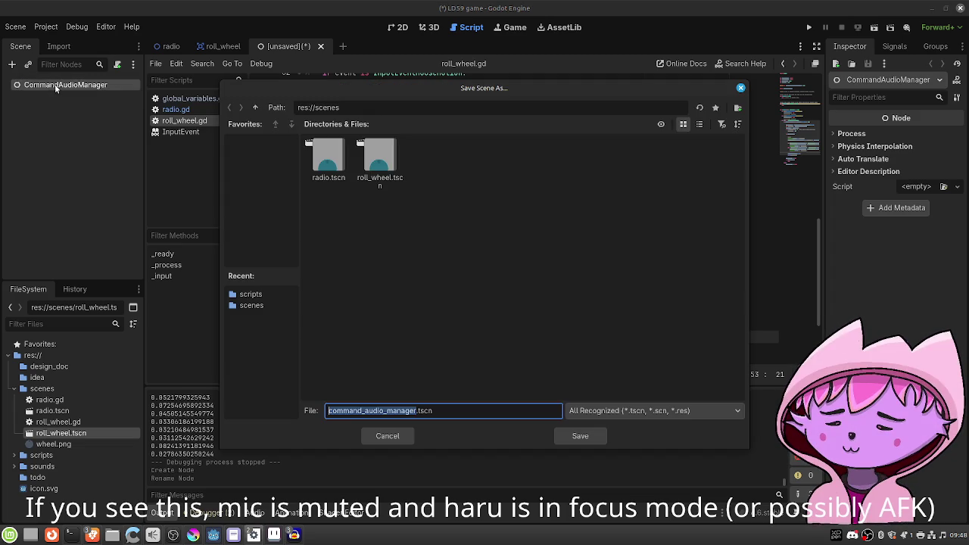
click(580, 436)
click(12, 66)
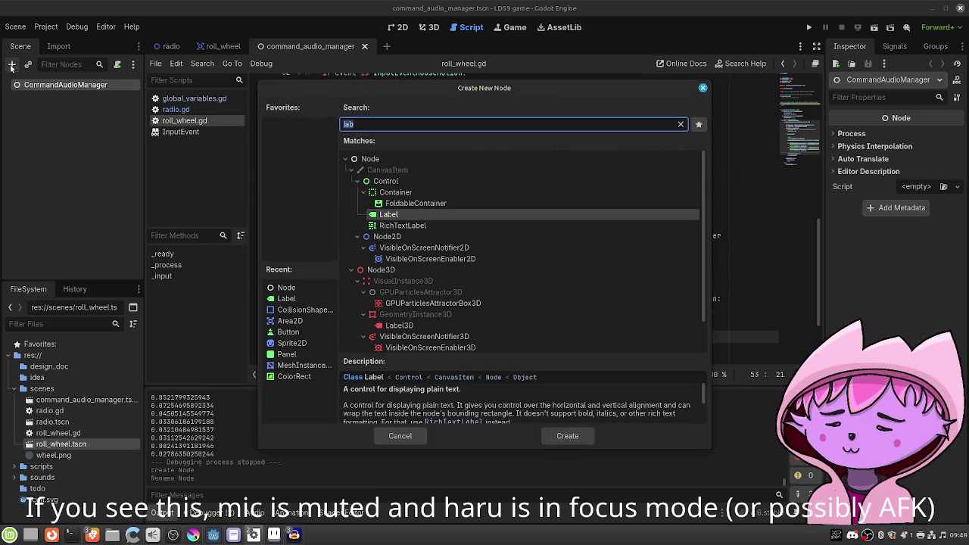
Add an AudioStreamPlayer child and rename it SmoothOperator.
text(audio)
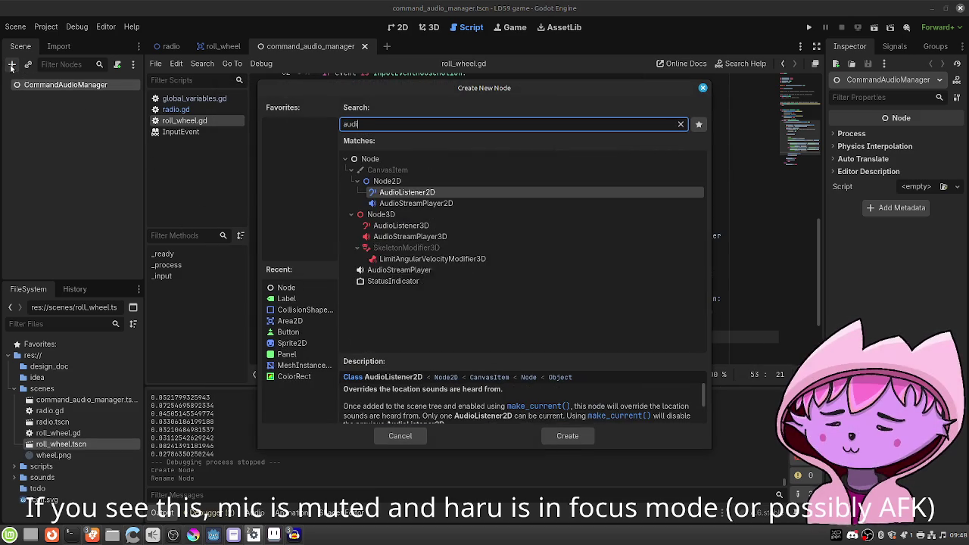
key(Down)
key(Down)
key(Down)
key(Return)
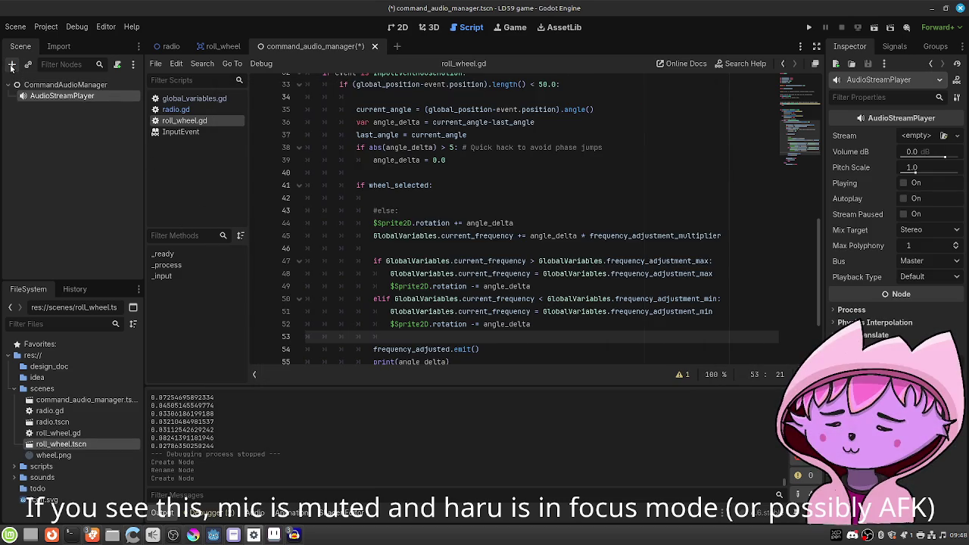
double_click(71, 96)
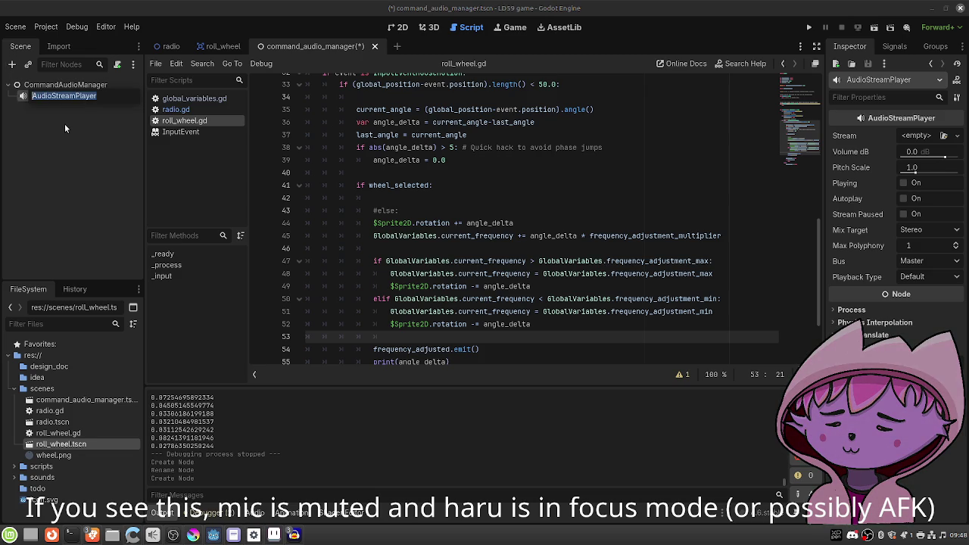
text(Smooth)
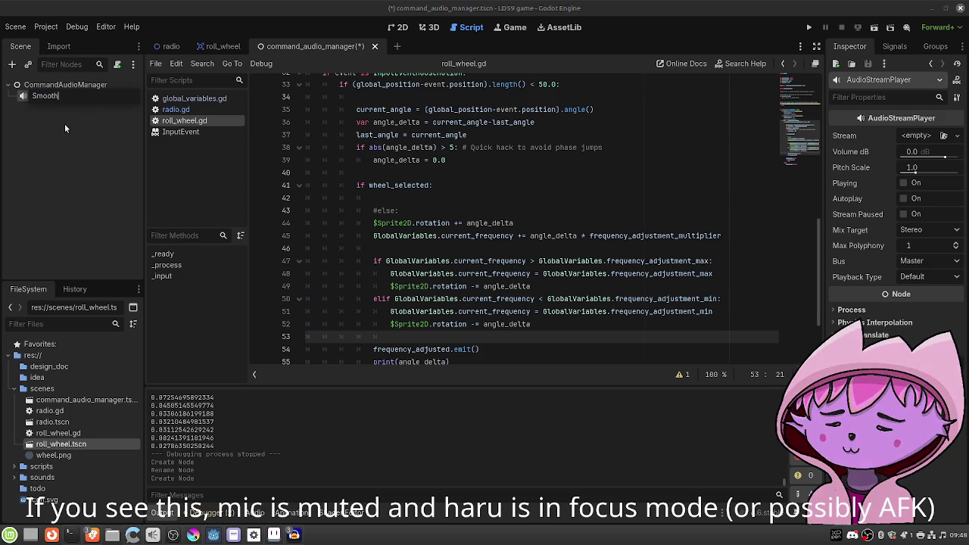
text(tor)
key(Return)
Add another AudioStreamPlayer under CommandAudioManager and duplicate it several times.
click(64, 84)
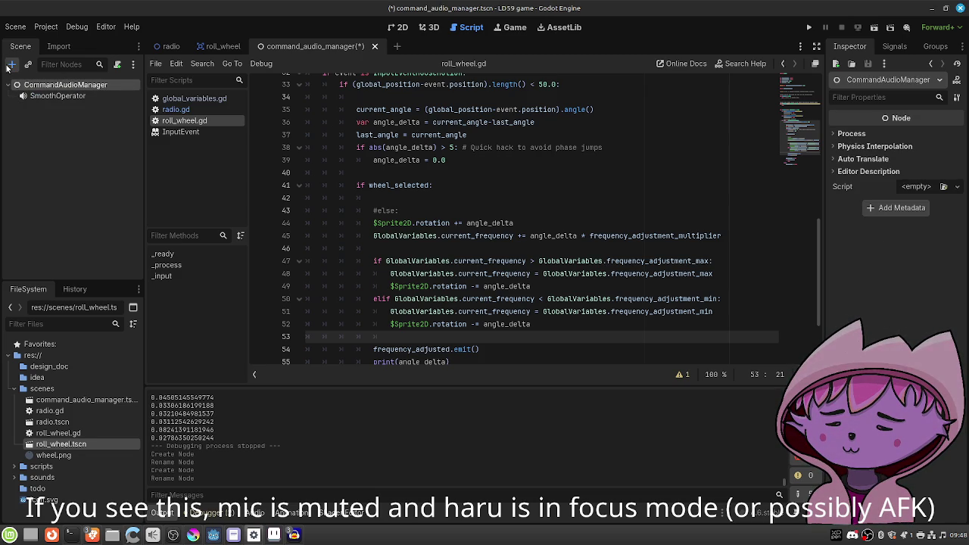
click(11, 64)
text(aud)
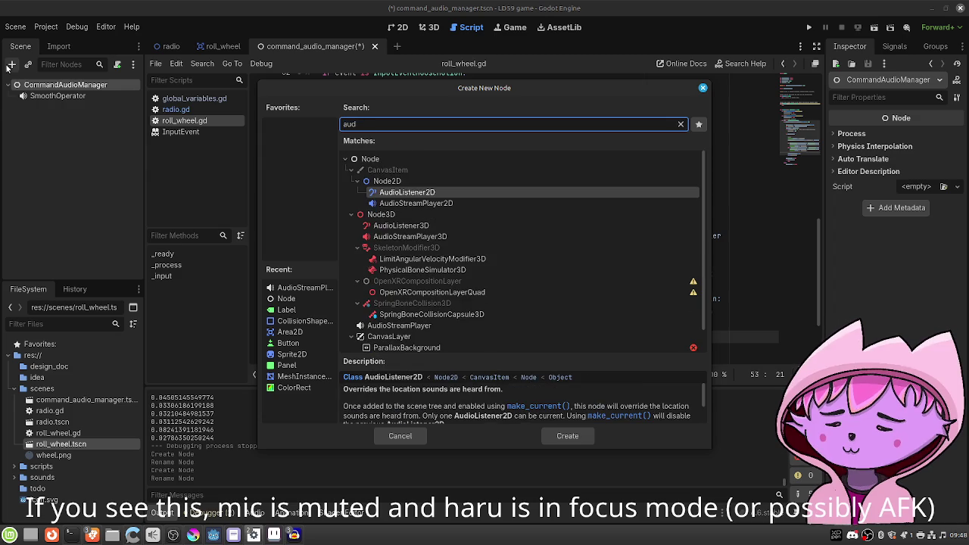
key(Down)
key(Down)
key(Down)
key(Return)
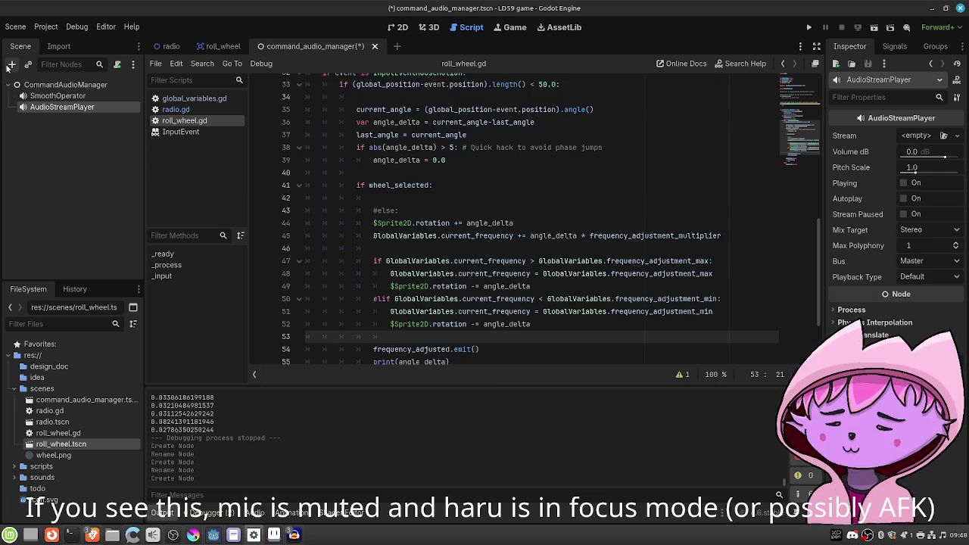
key(ctrl+d)
key(ctrl+d)
key(ctrl+d)
key(ctrl+d)
key(ctrl+d)
key(ctrl+d)
Rename the first four duplicated audio players 1, 2, 3 and 4.
click(83, 108)
key(F2)
text(1)
click(84, 117)
key(F2)
text(2)
click(73, 134)
key(F2)
text(3)
click(68, 141)
key(F2)
text(4)
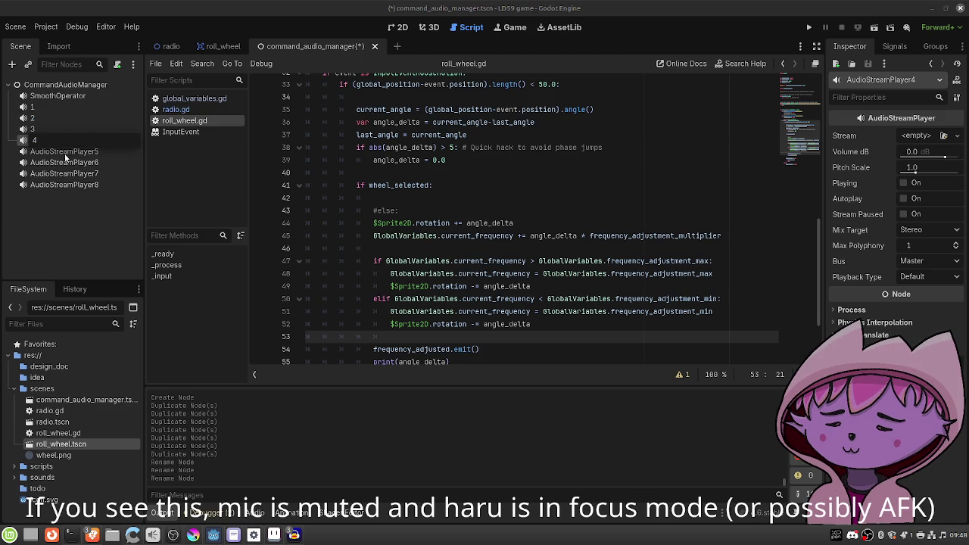
click(64, 150)
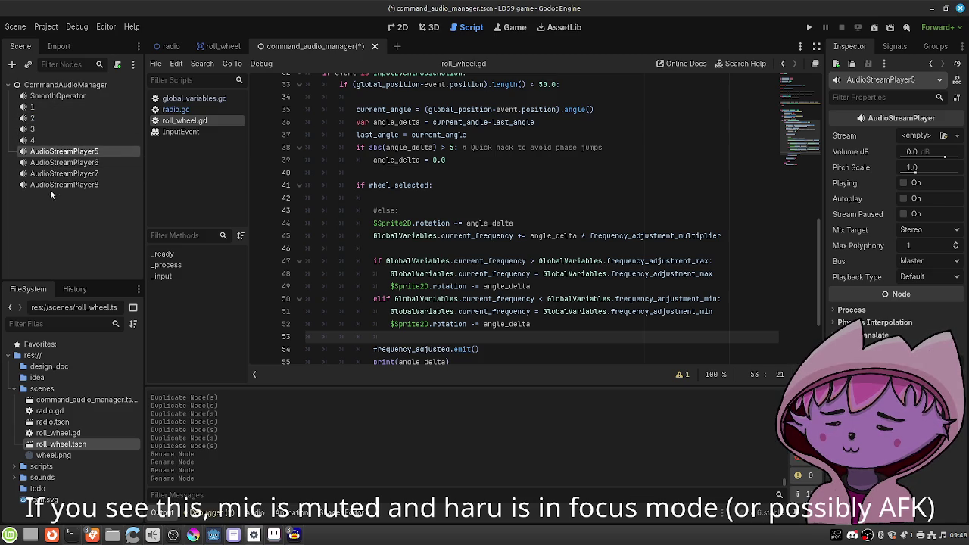
Duplicate AudioStreamPlayer8 five more times, rename AudioStreamPlayer9 to 'a', and save the scene.
click(59, 185)
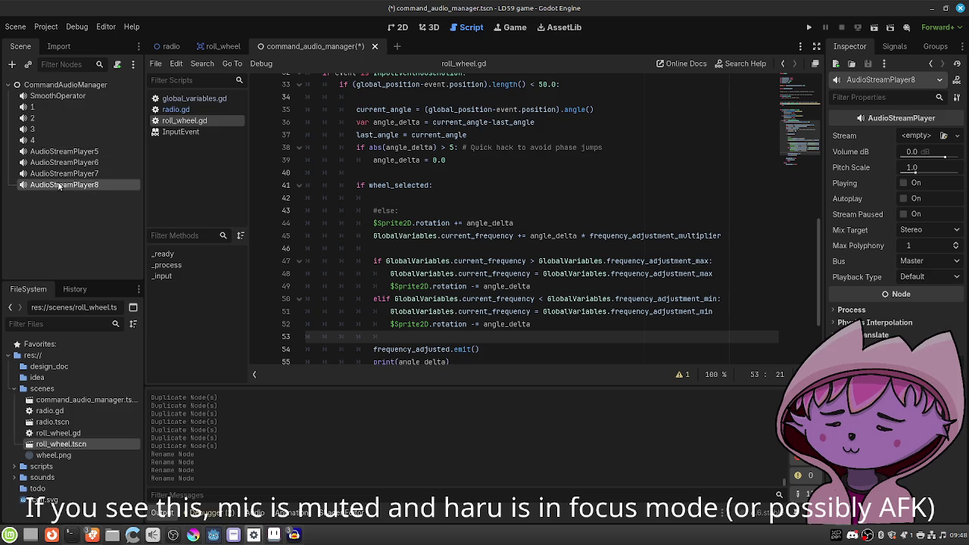
key(ctrl+d)
key(ctrl+d)
key(ctrl+d)
click(61, 197)
text(a)
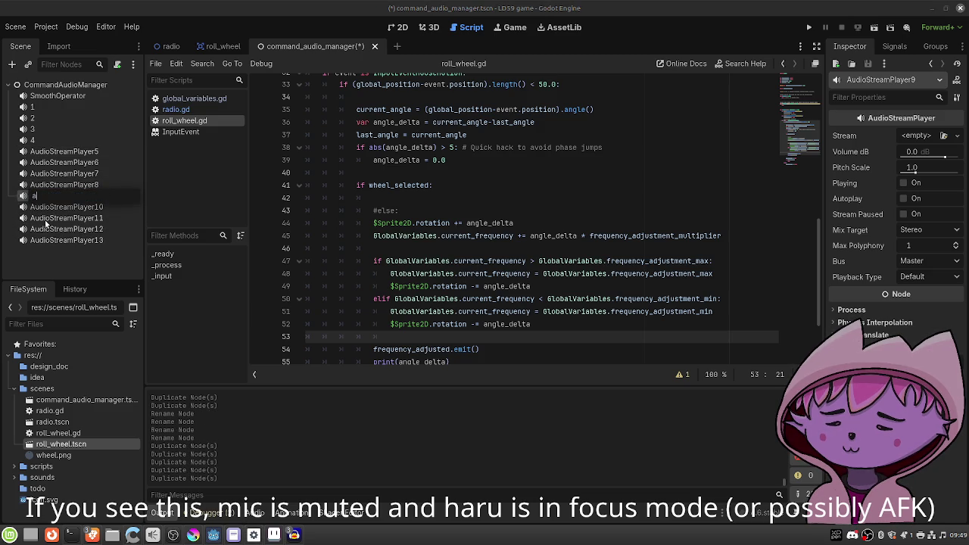
key(Return)
key(ctrl+s)
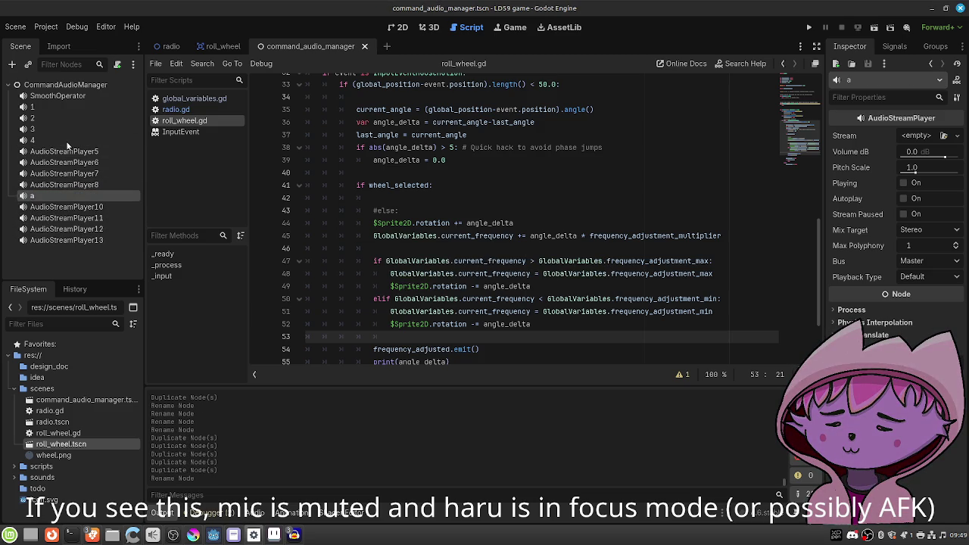
click(46, 477)
Assign smooth_operator.wav as SmoothOperator's stream and enable its Playing option.
click(14, 478)
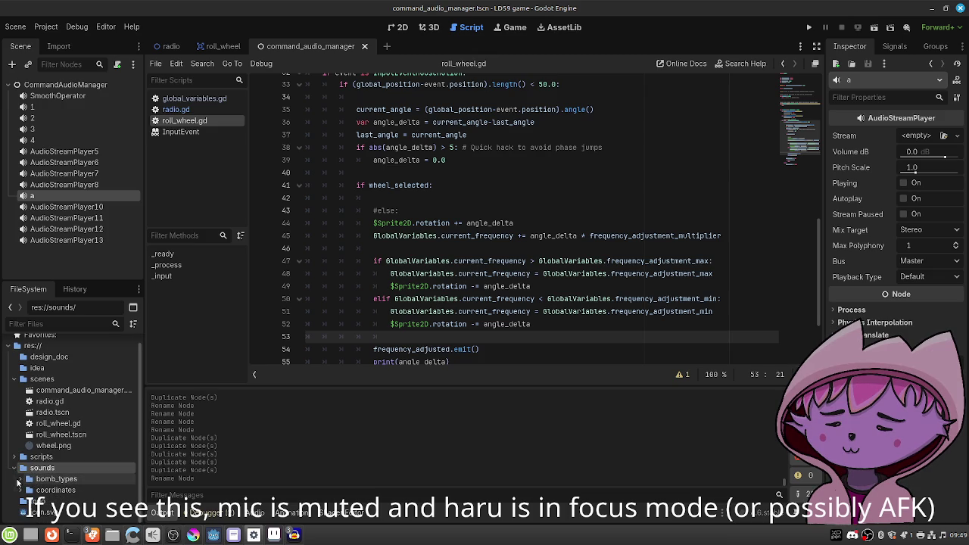
click(19, 478)
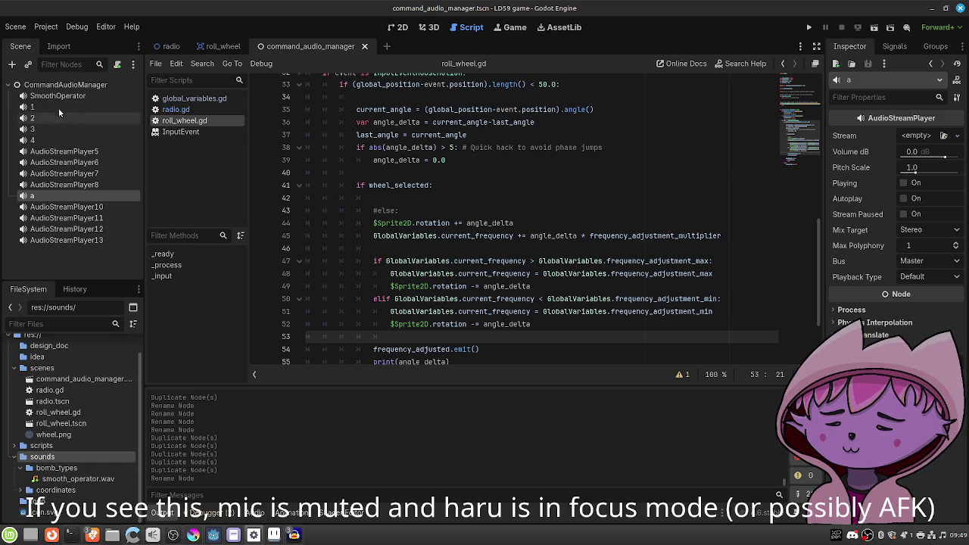
click(61, 96)
mouse_move(72, 479)
mouse_down()
mouse_move(454, 326)
mouse_move(863, 135)
mouse_move(931, 139)
mouse_up()
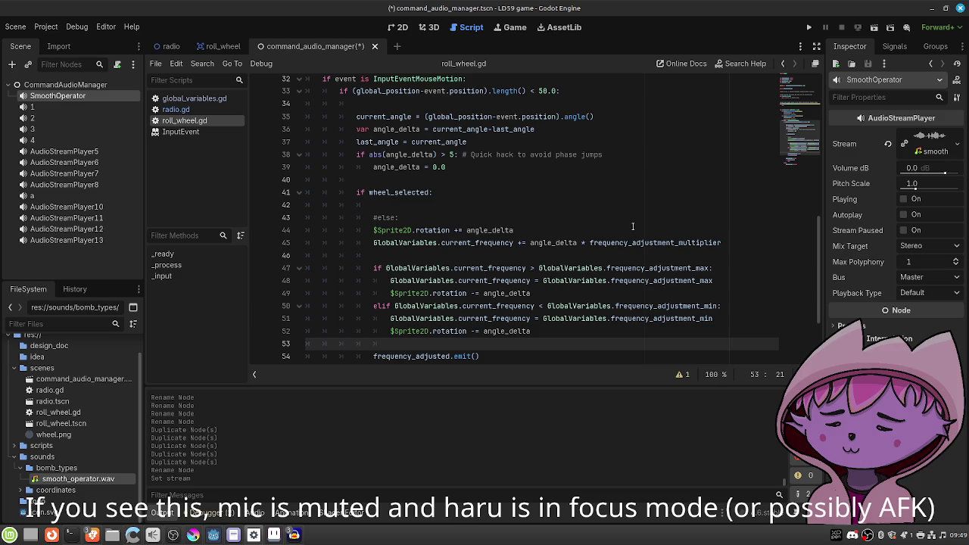
click(903, 199)
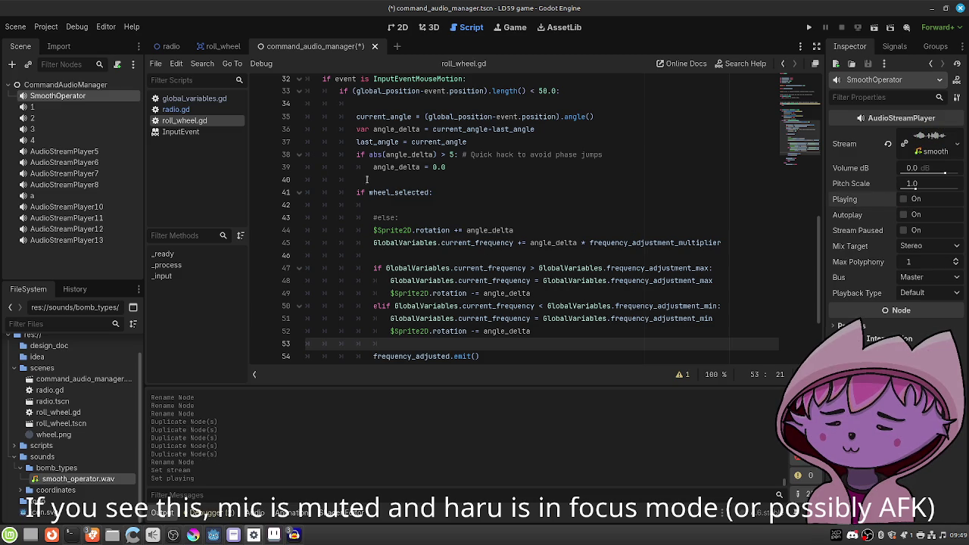
Assign 1.wav from the coordinates folder as player 1's stream and set it playing.
click(38, 106)
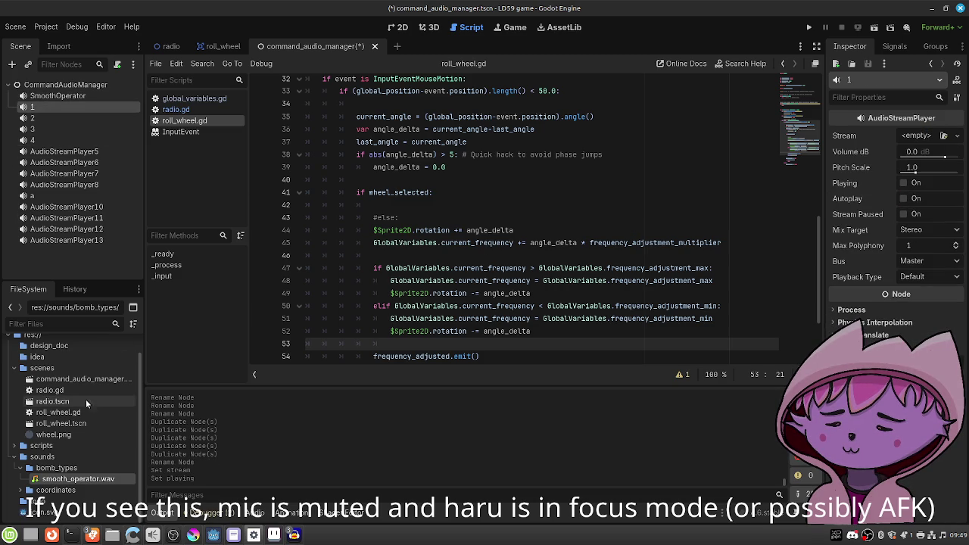
click(21, 489)
mouse_move(76, 476)
mouse_down()
mouse_move(350, 452)
mouse_move(865, 182)
mouse_up()
drag(849, 215, 918, 136)
click(902, 198)
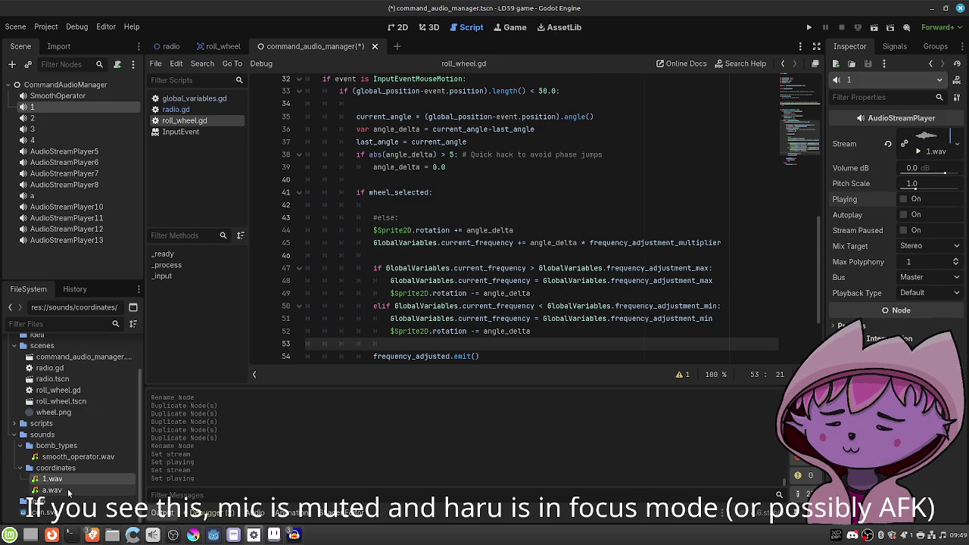
click(65, 196)
Give node a the a.wav stream and add a Timer child under CommandAudioManager.
drag(75, 488, 917, 143)
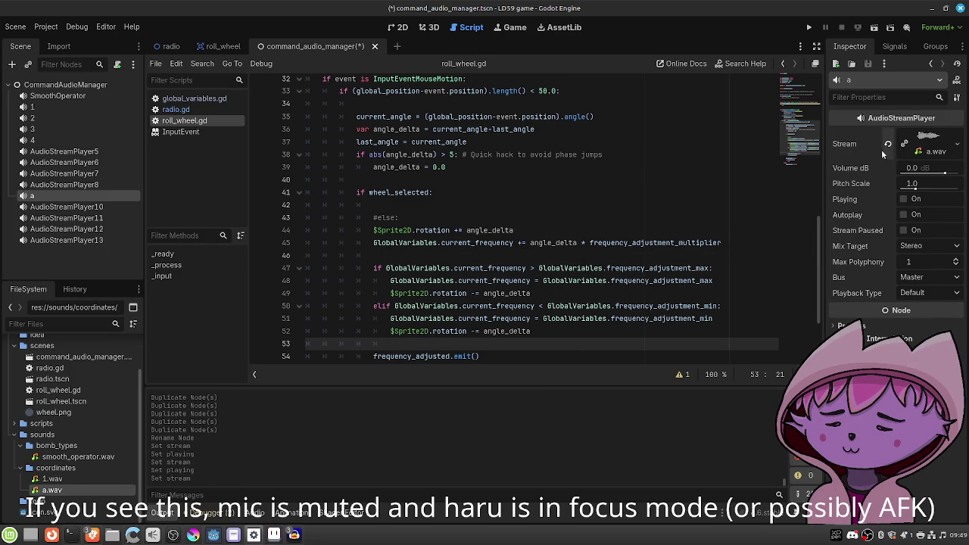
click(45, 85)
click(13, 65)
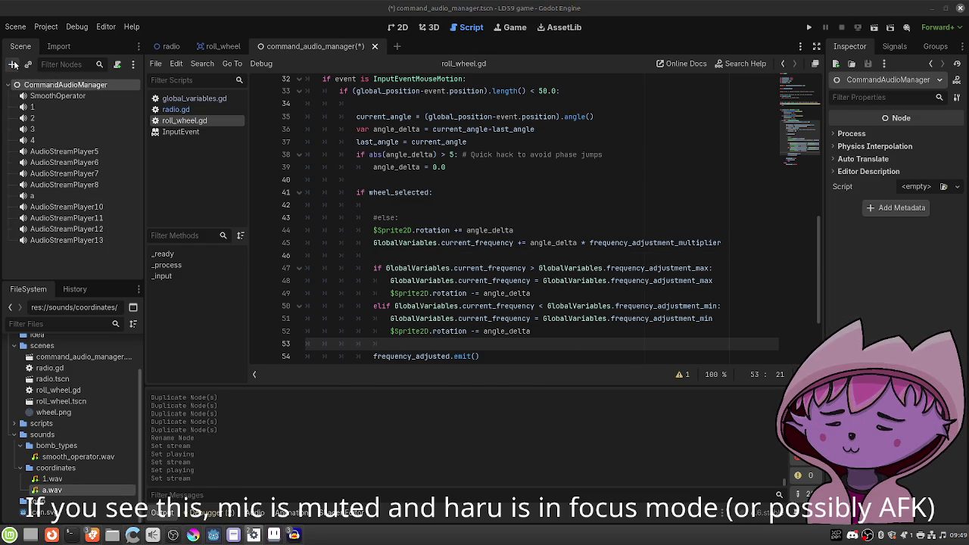
text(timer)
key(Return)
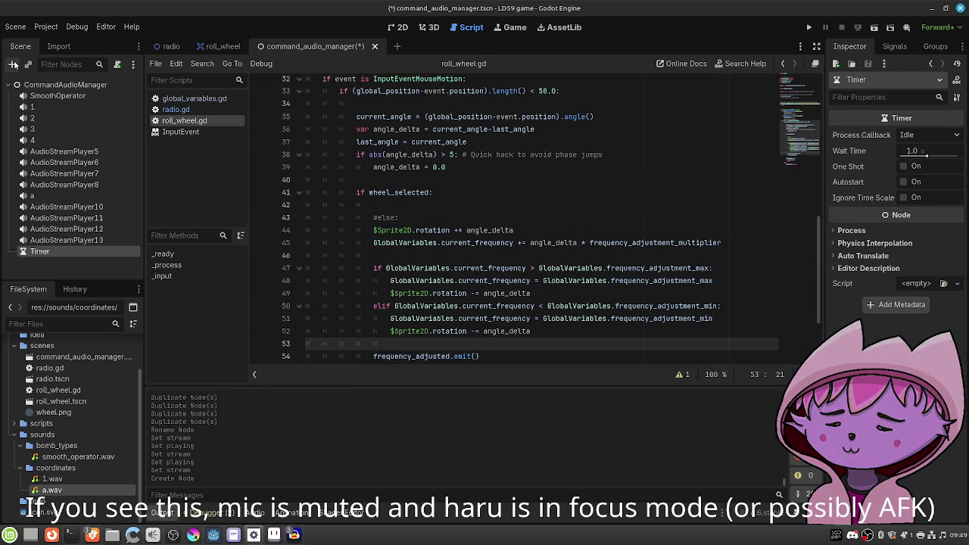
Duplicate the Timer into Timer2 and Timer3, then edit line 4 of global_variables.gd.
key(ctrl+d)
key(ctrl+d)
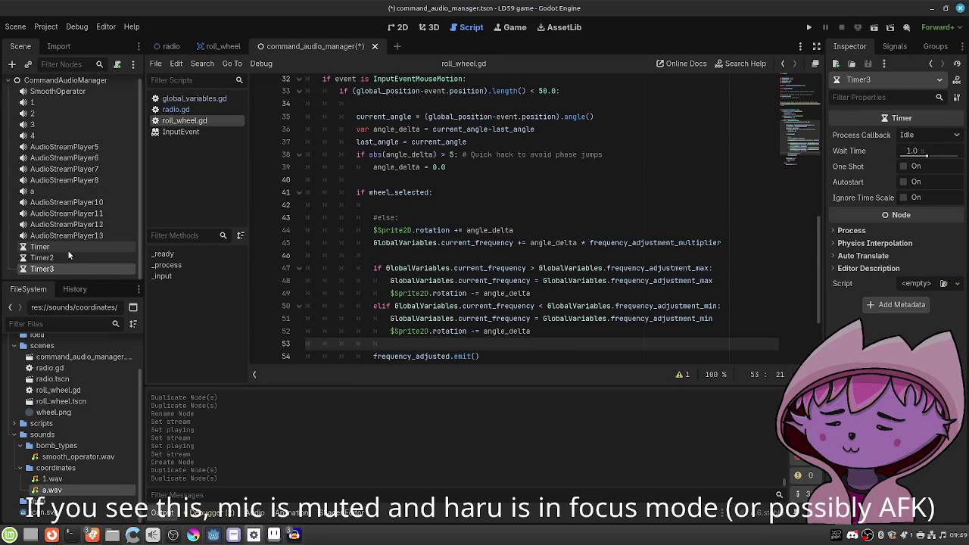
click(67, 250)
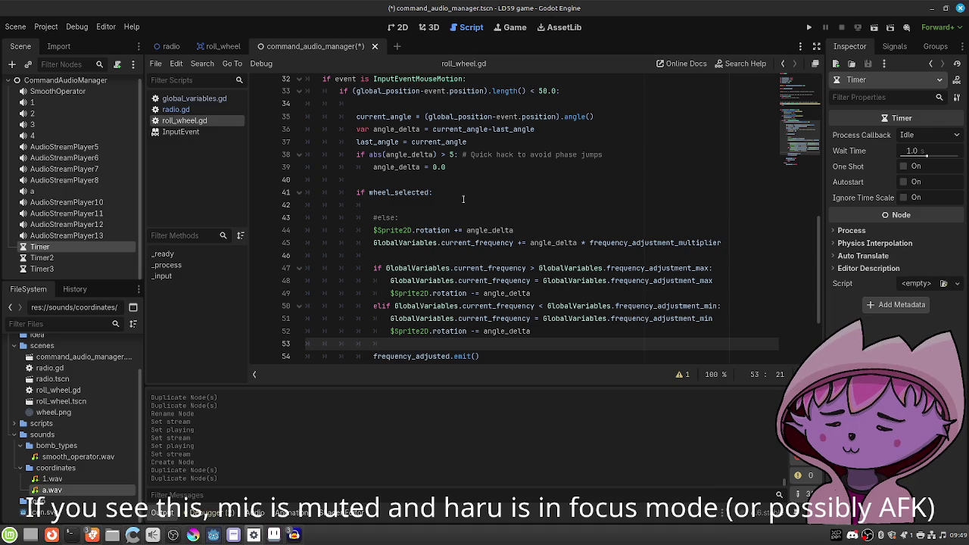
click(222, 99)
key(BackSpace)
key(BackSpace)
key(BackSpace)
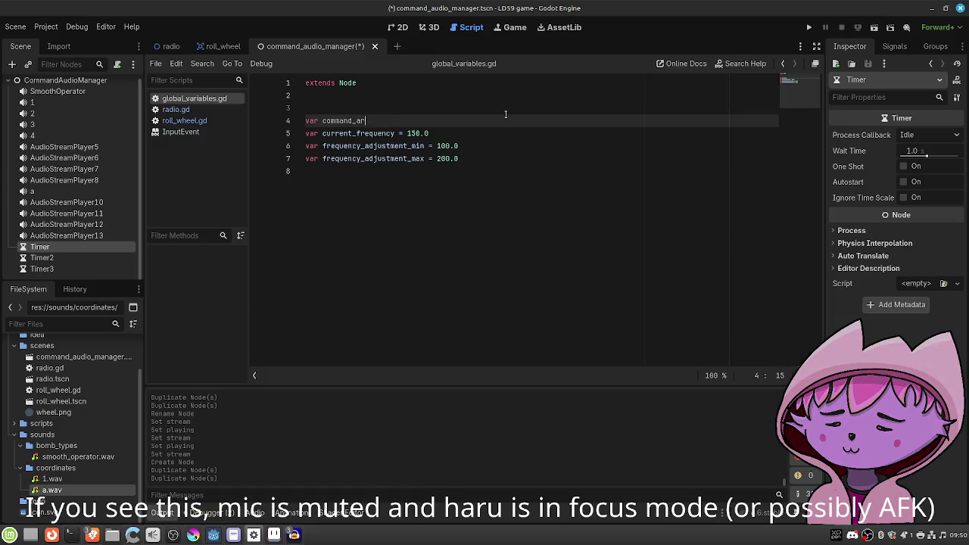
Complete line 4 as var commands_array = [] in global_variables.gd and save.
text(s_arra)
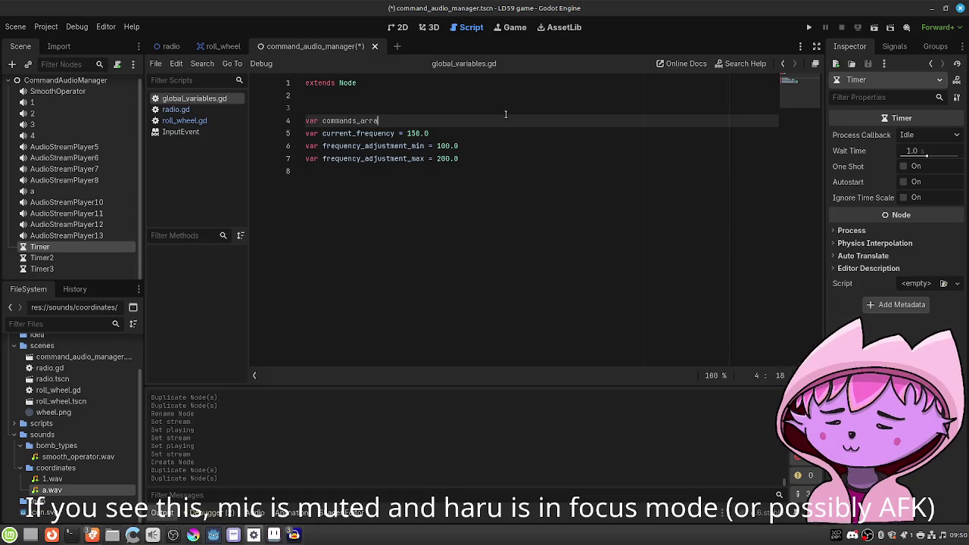
text(y  = [])
key(ctrl+s)
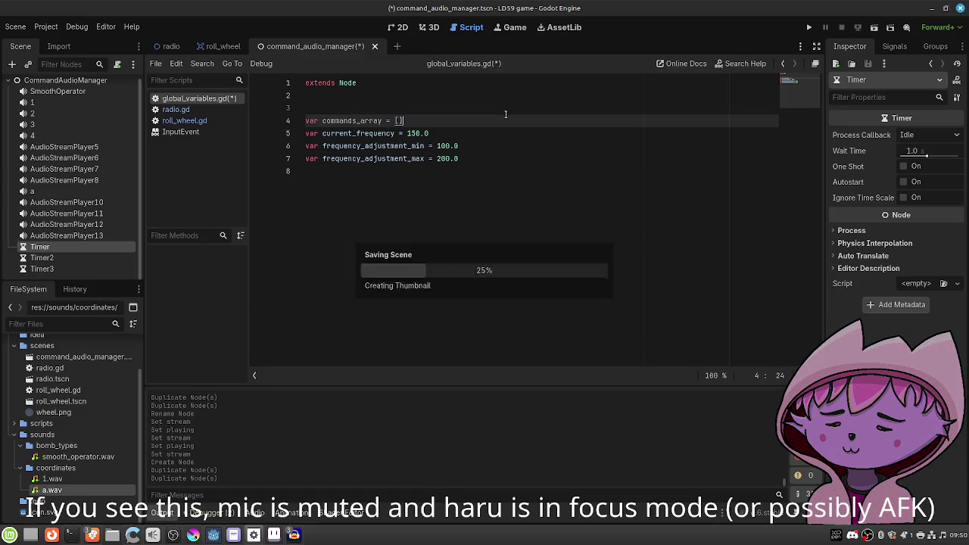
click(100, 82)
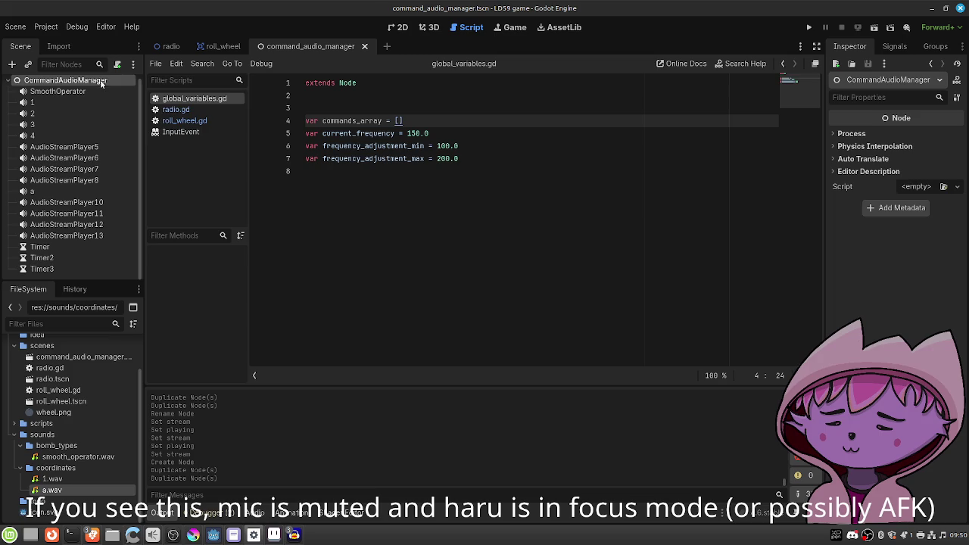
Attach a new default command_audio_manager.gd in res://scripts to CommandAudioManager and save the scene.
right_click(100, 82)
click(158, 155)
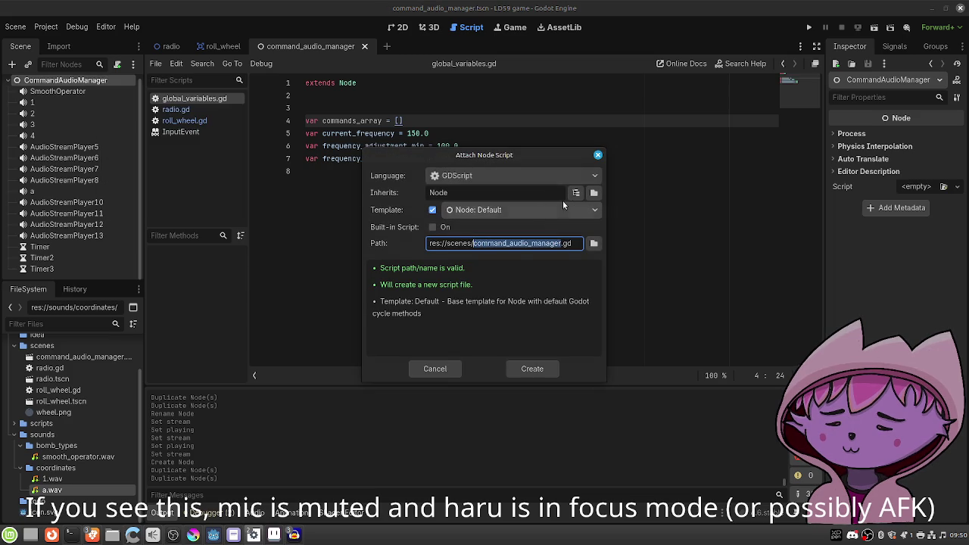
click(594, 245)
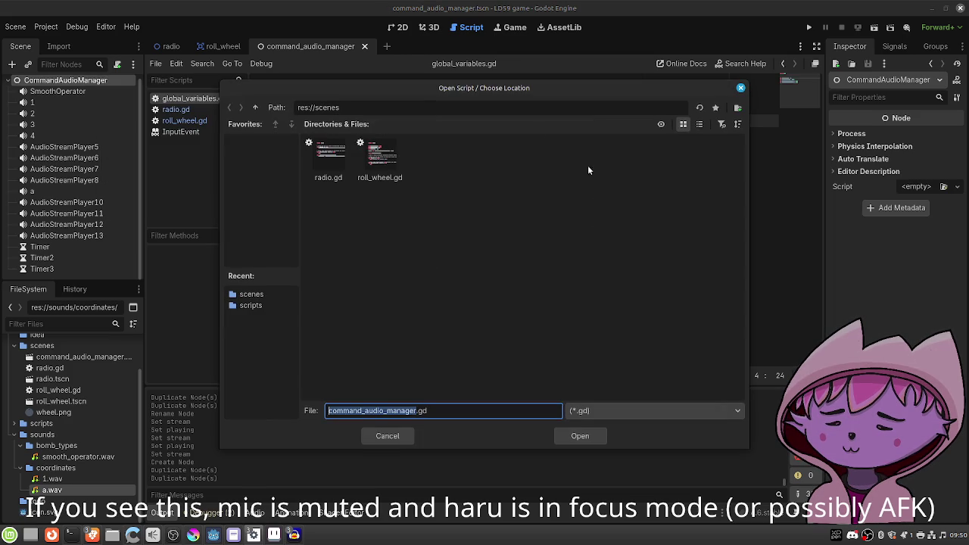
click(255, 107)
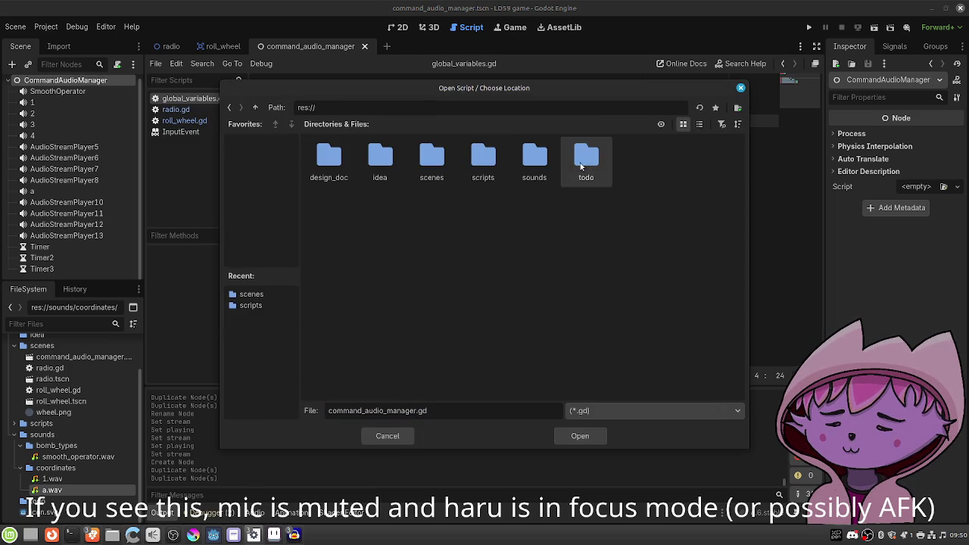
double_click(483, 159)
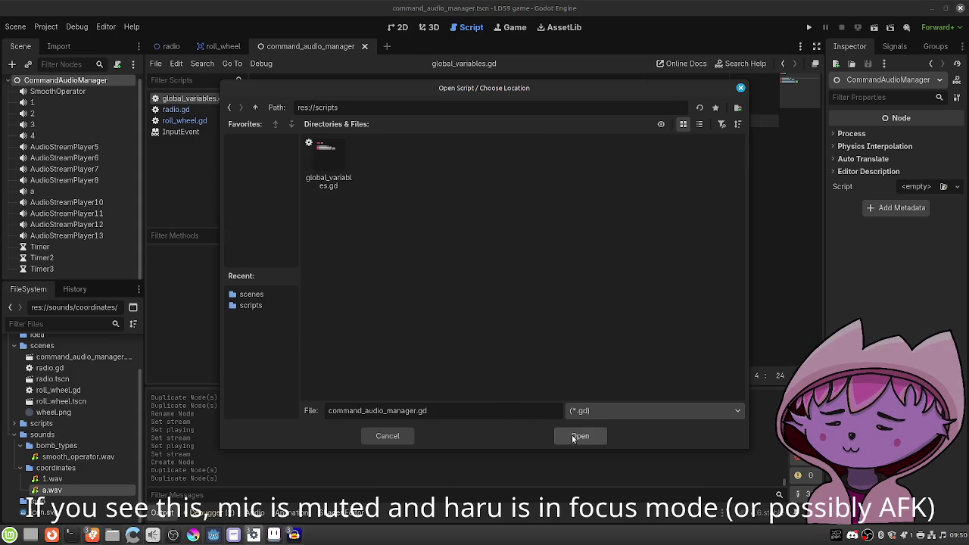
click(572, 437)
click(532, 369)
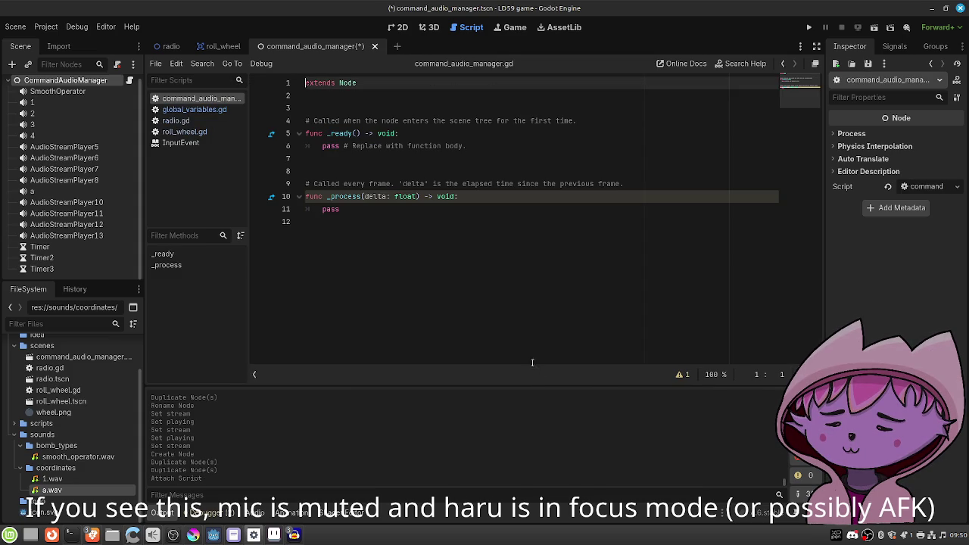
key(ctrl+s)
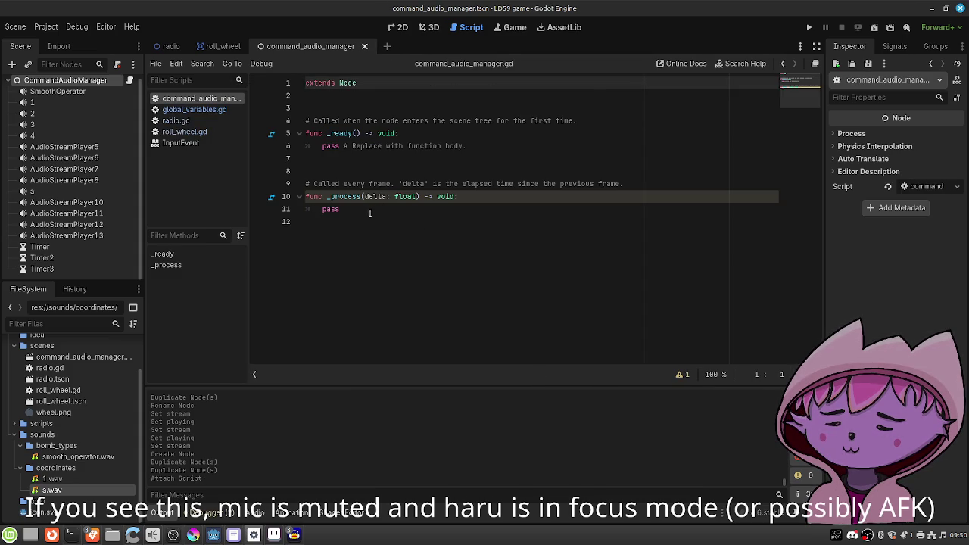
Delete the _process stub and write func compose_command(): in its place.
drag(352, 209, 305, 183)
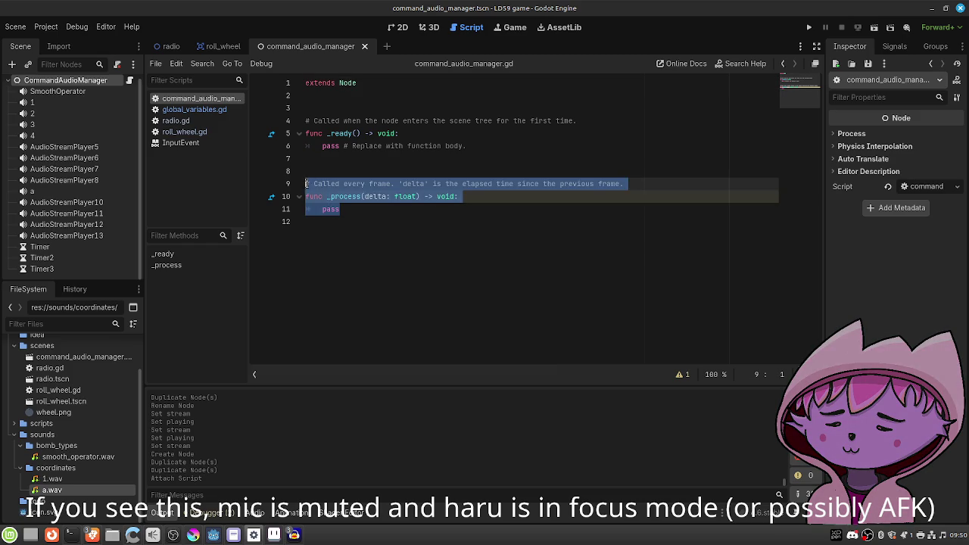
key(BackSpace)
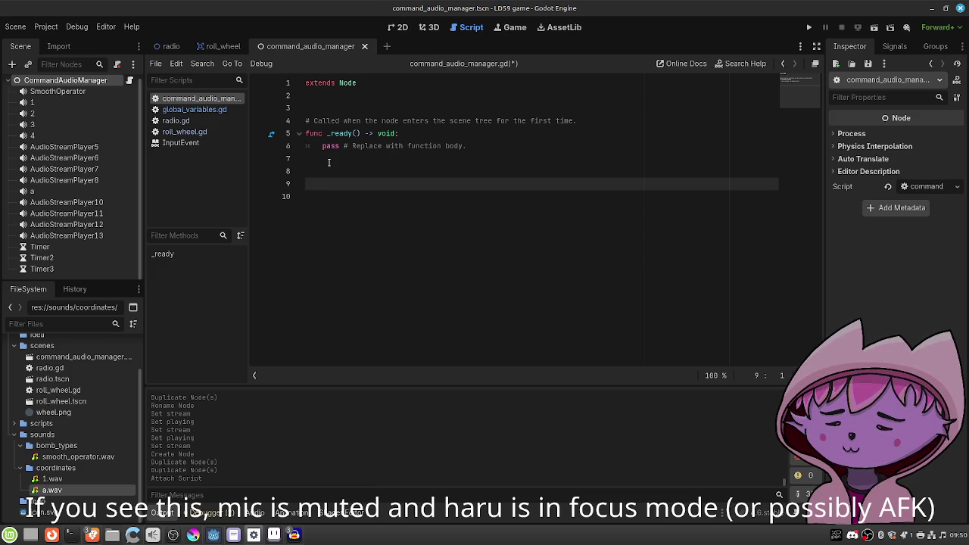
text(func)
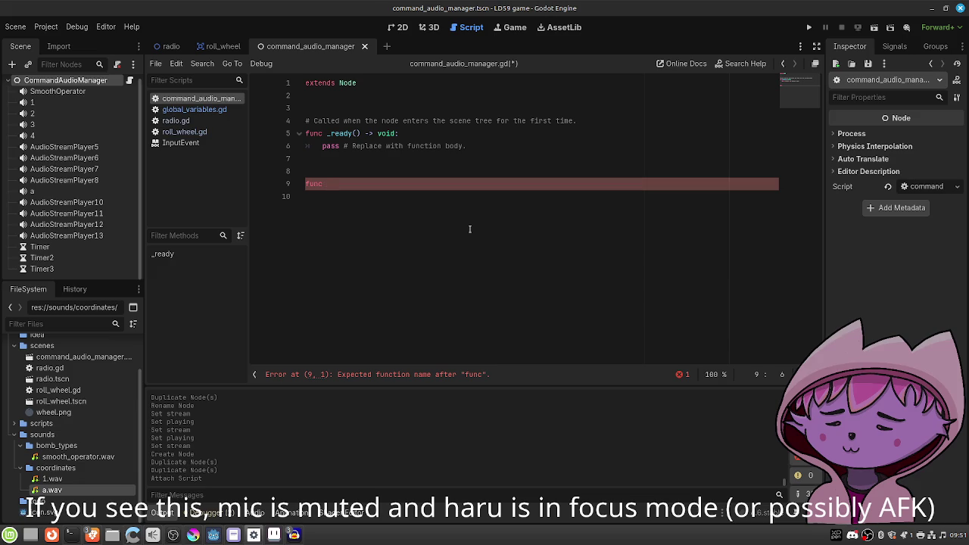
text(compose_)
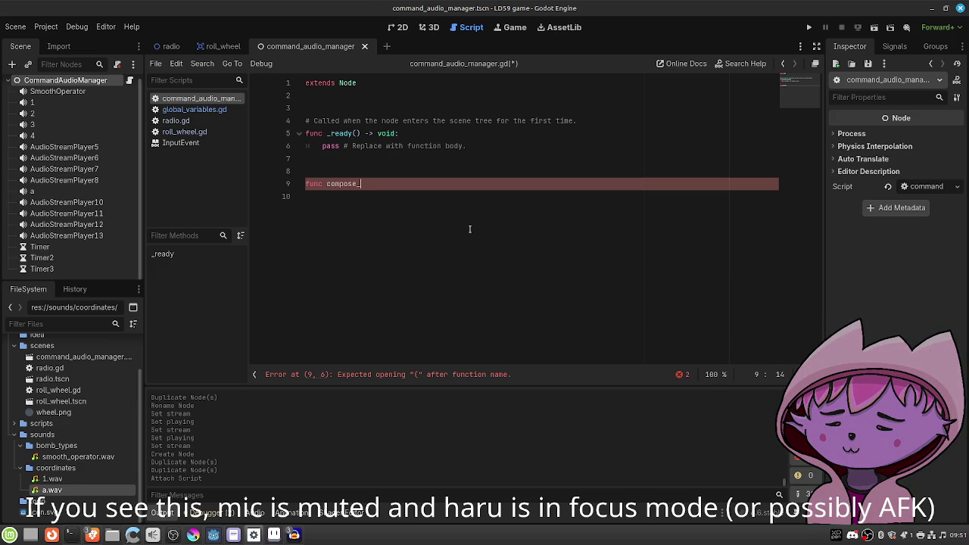
text(command():)
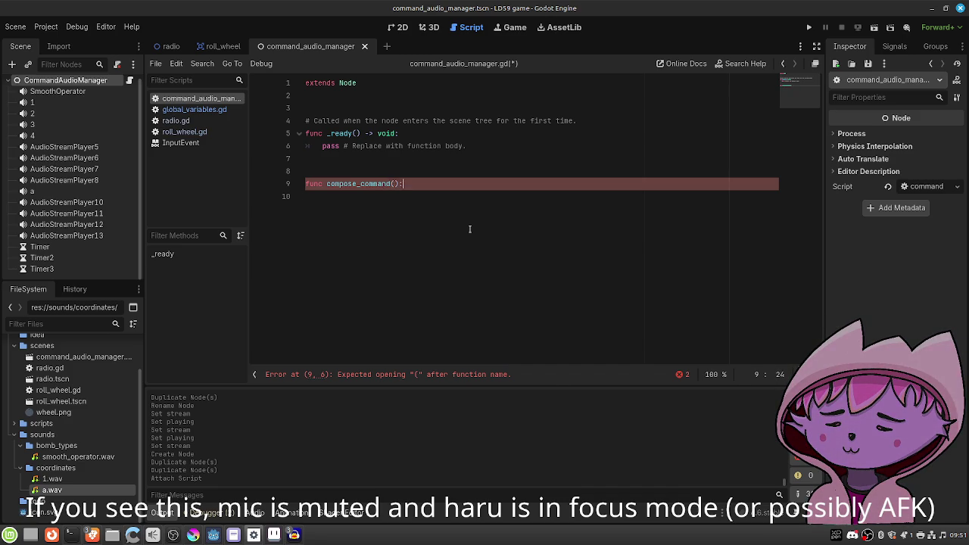
key(Return)
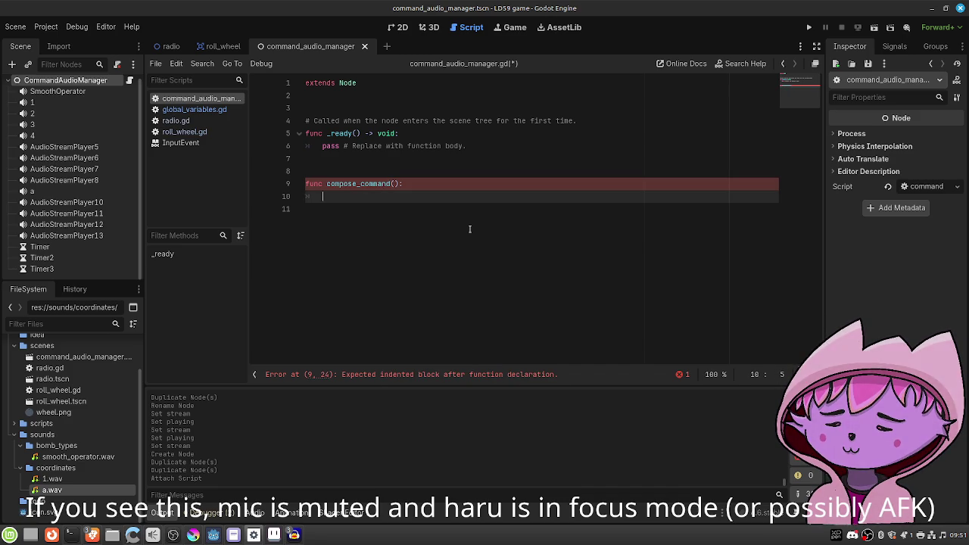
Add the _cmd : Dictionary parameter to compose_command.
click(392, 183)
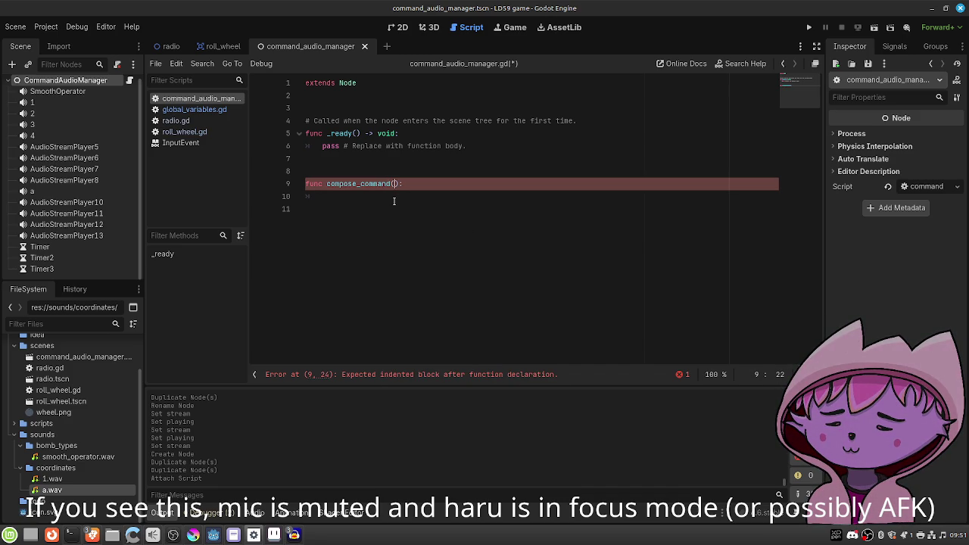
text(_cmd : Di)
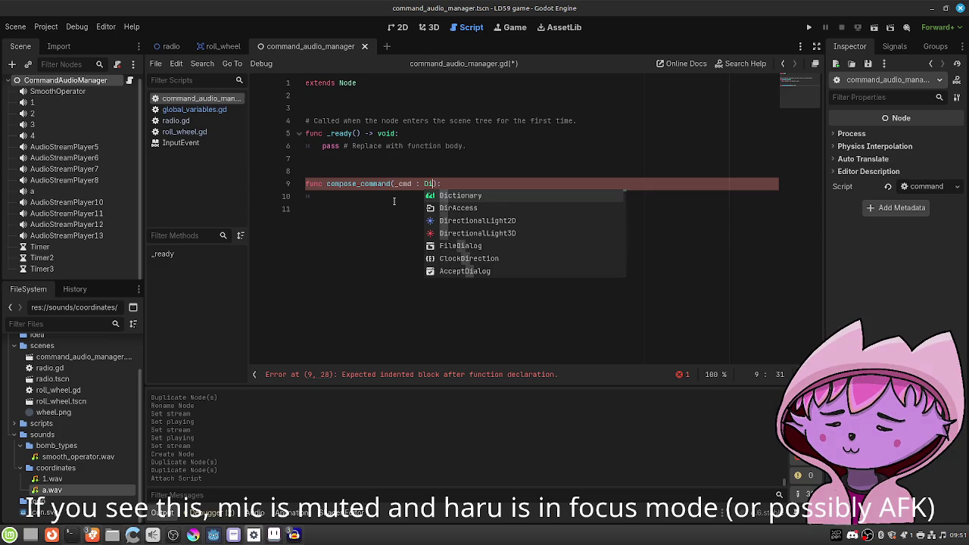
key(Return)
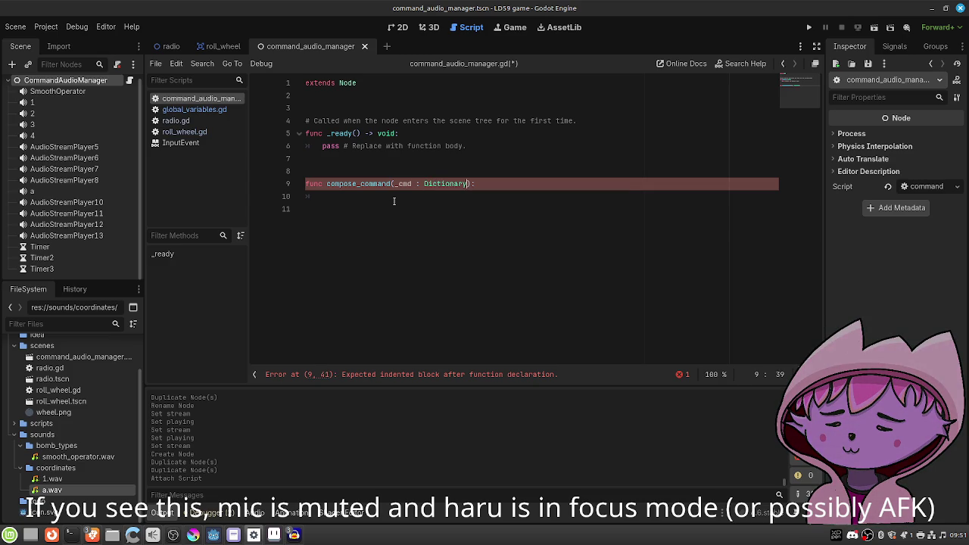
key(Down)
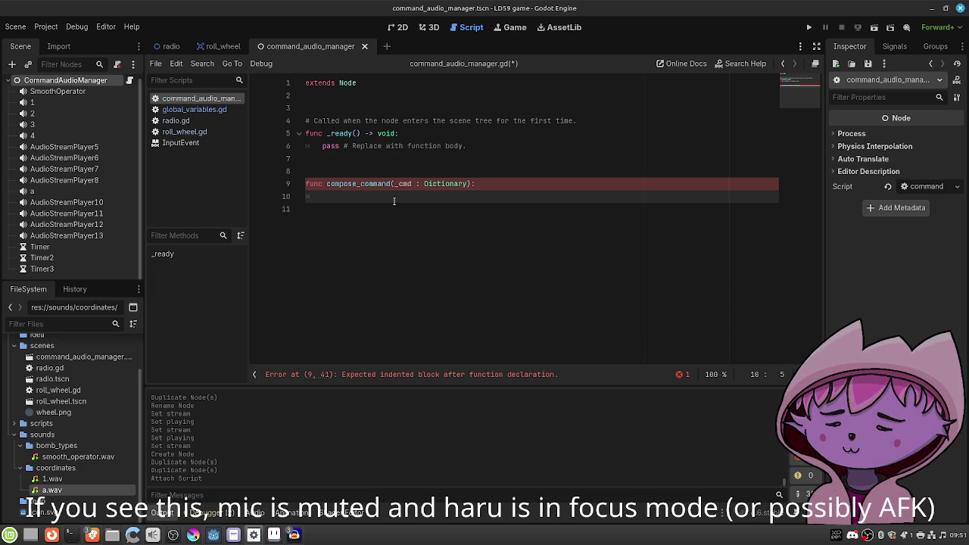
click(385, 109)
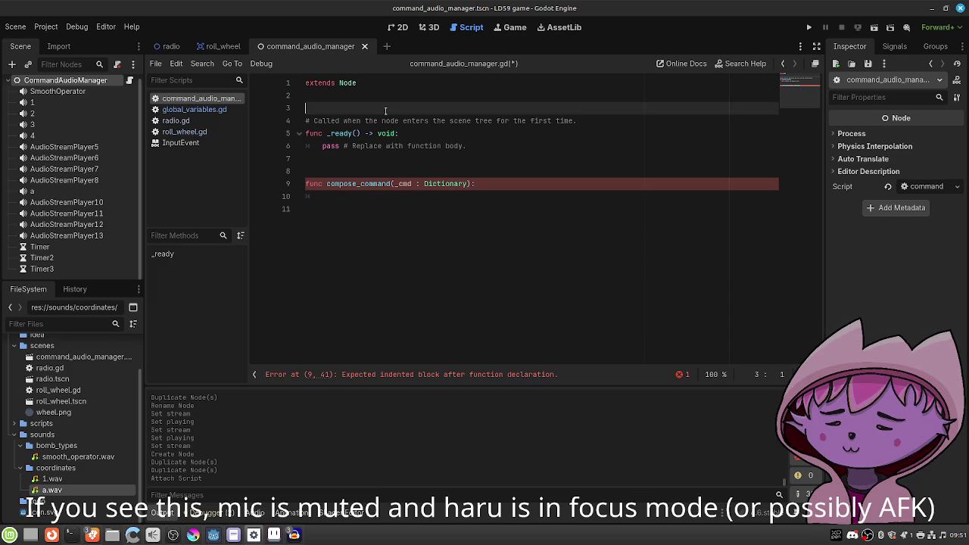
Start var test_command = { on line 3 and copy the sample command dictionary from the todo list.
text(var test_comman)
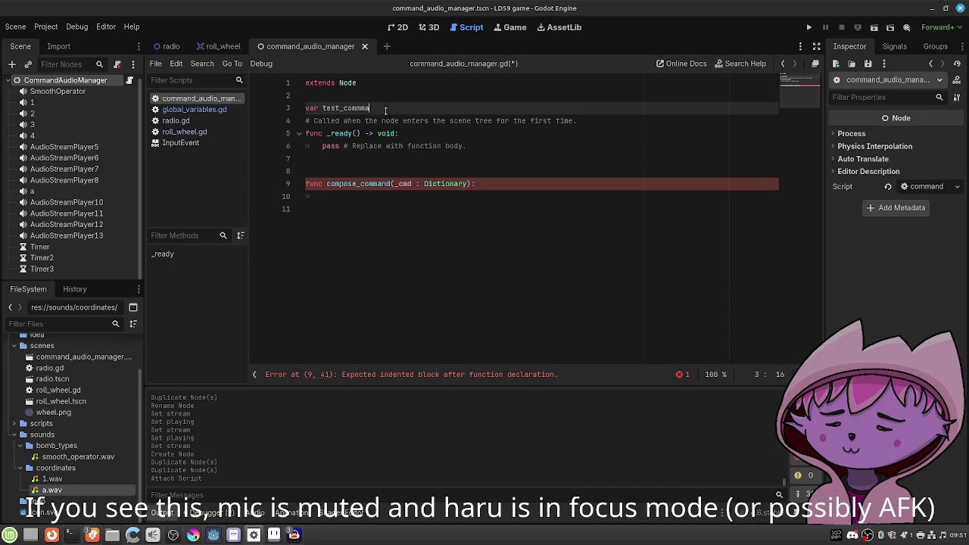
text(d = {)
click(233, 534)
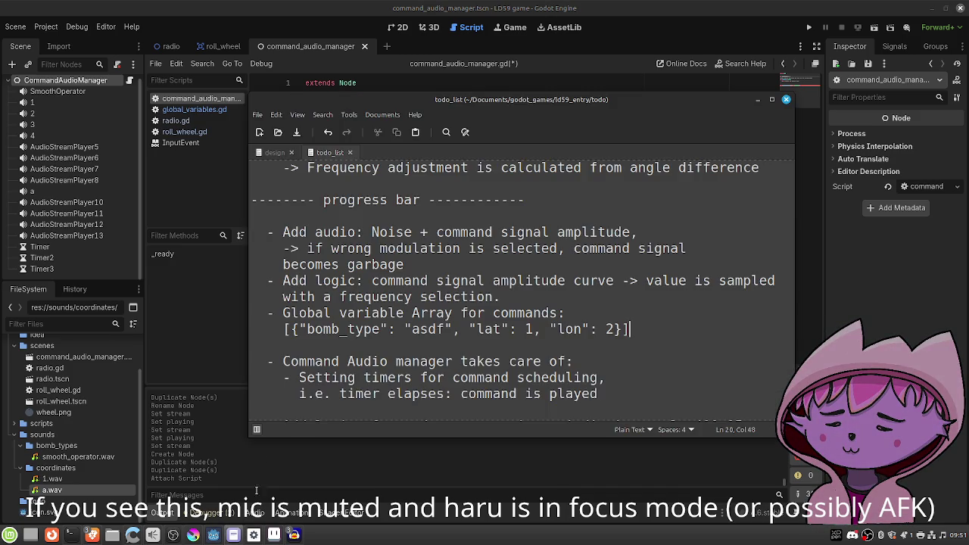
click(298, 329)
mouse_move(297, 328)
mouse_down()
mouse_move(503, 312)
mouse_move(621, 328)
mouse_up()
key(ctrl+c)
click(757, 99)
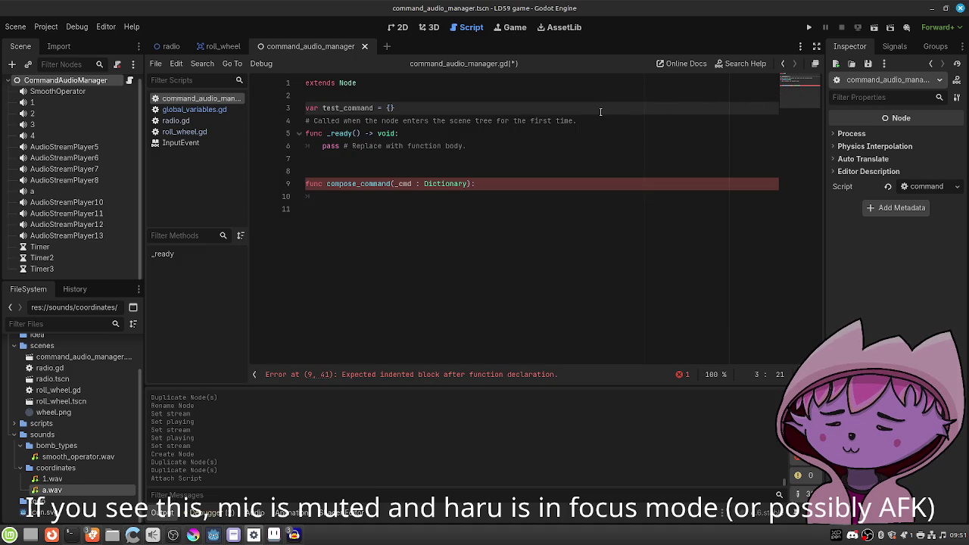
Paste the sample dictionary into test_command and remove the duplicate opening brace.
key(ctrl+v)
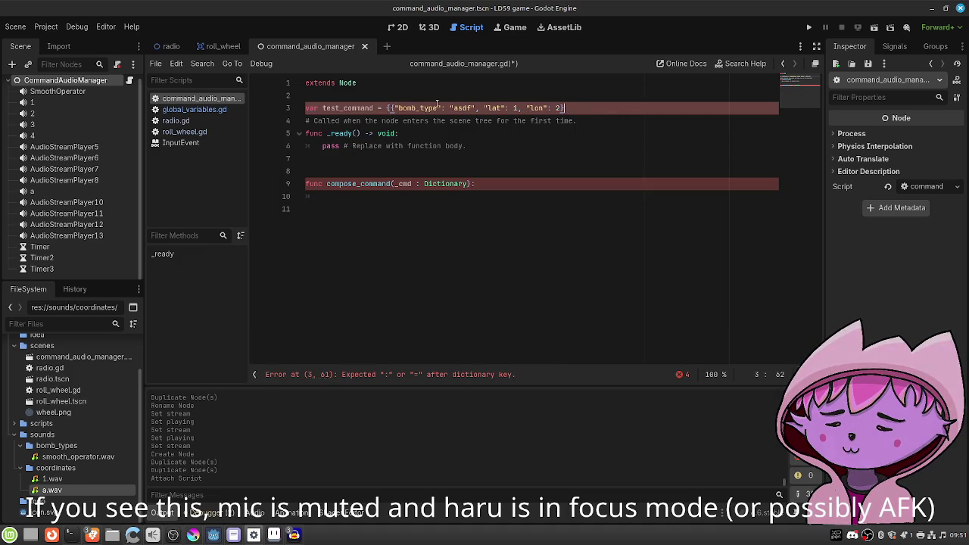
click(390, 108)
key(BackSpace)
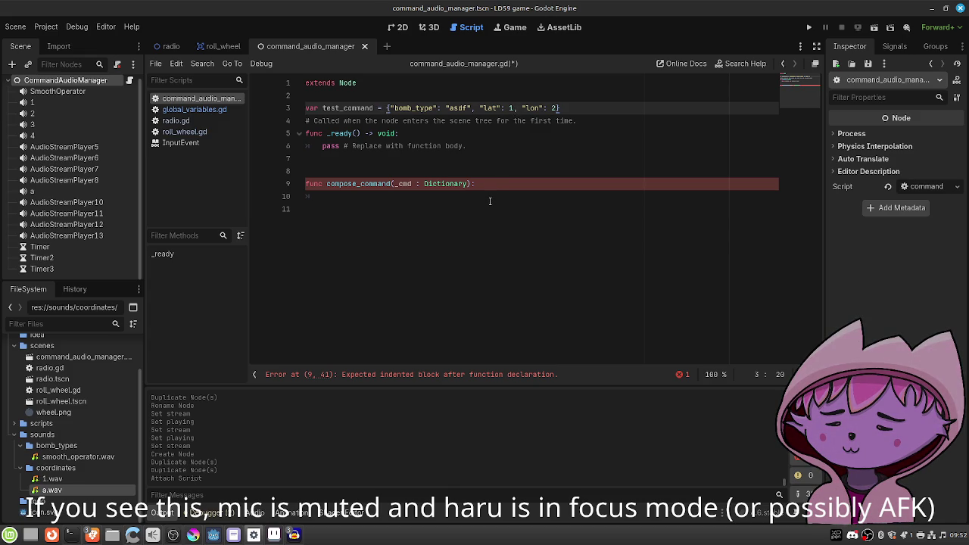
Rename the lon key to long with value "a", quote lat as "1", and save.
click(540, 108)
text(g)
click(564, 108)
key(BackSpace)
text("a)
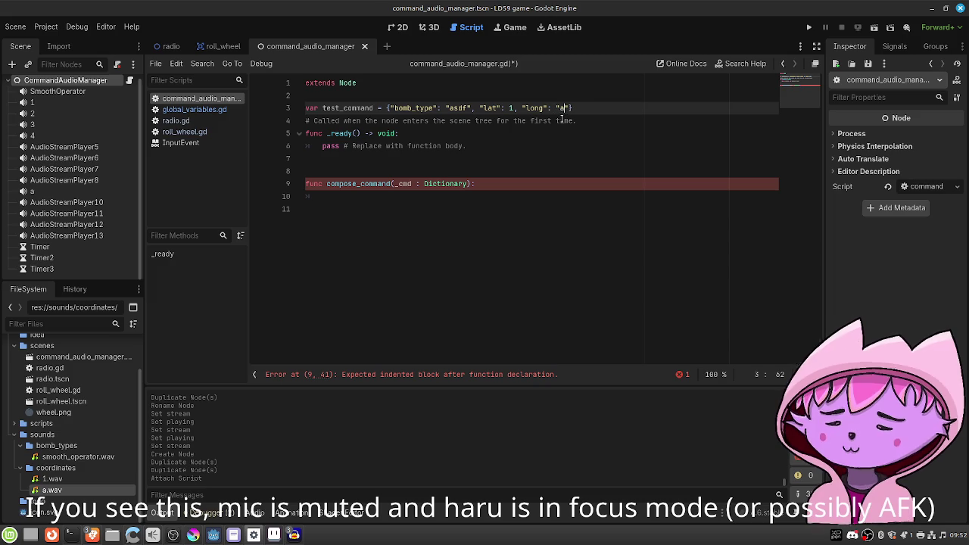
click(507, 108)
text(")
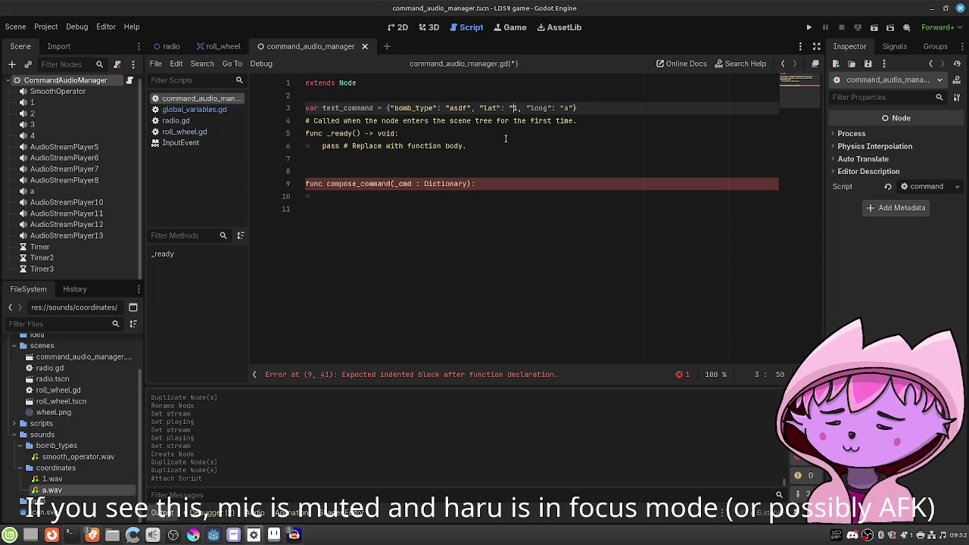
key(Right)
text(")
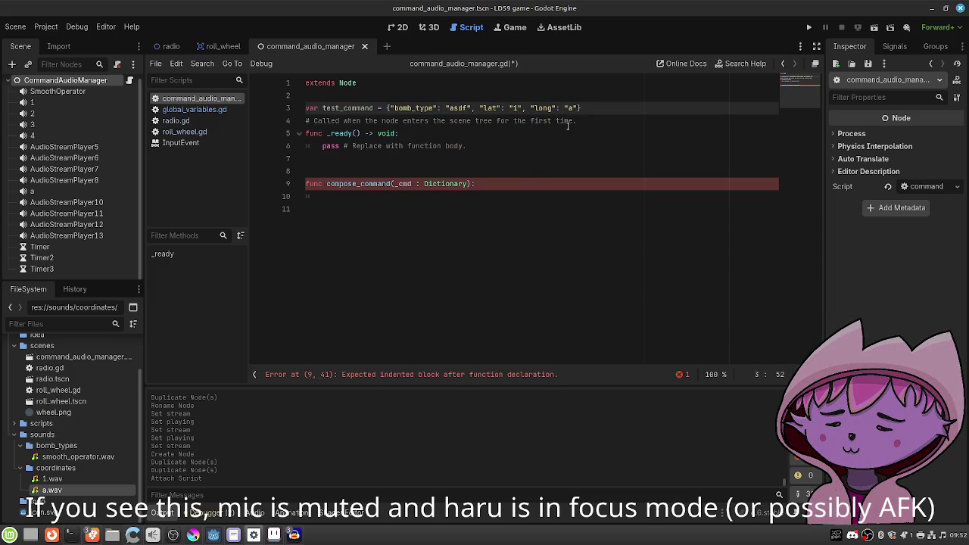
key(ctrl+s)
Set bomb_type to "SmoothOperator", save, and begin the bomb_type_sound get_node line in compose_command.
click(468, 107)
key(BackSpace)
key(BackSpace)
key(BackSpace)
text(Smo)
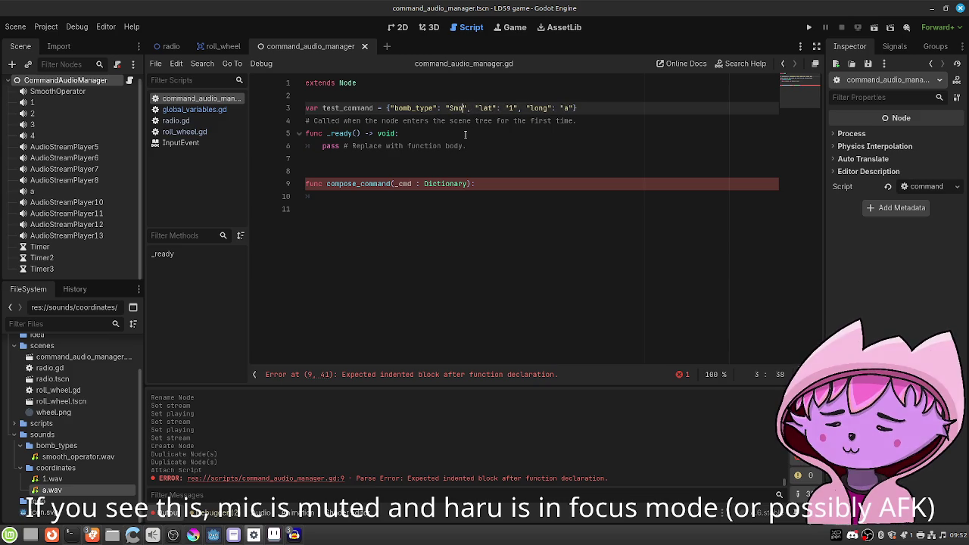
text(othOperator)
key(ctrl+s)
click(424, 198)
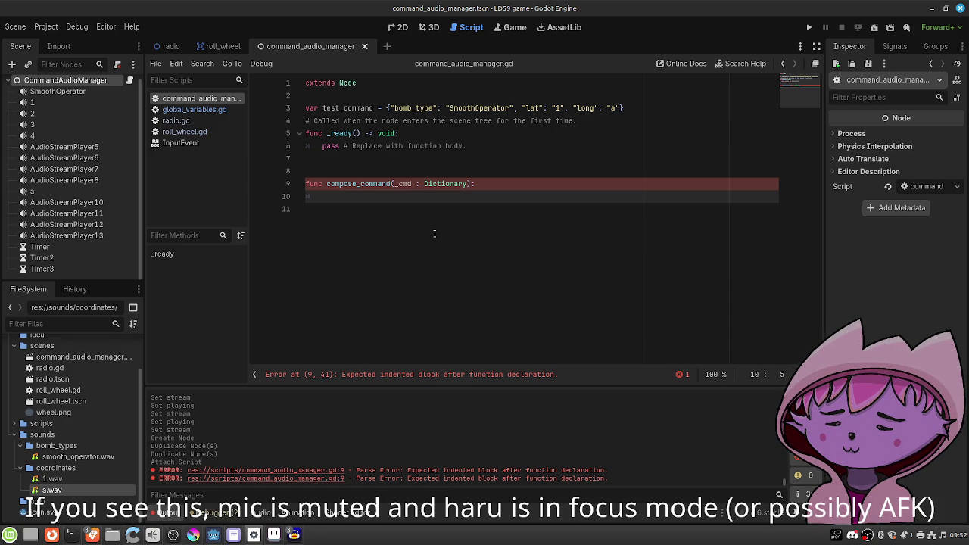
text(var )
text(bomb_type_sound = get_node)
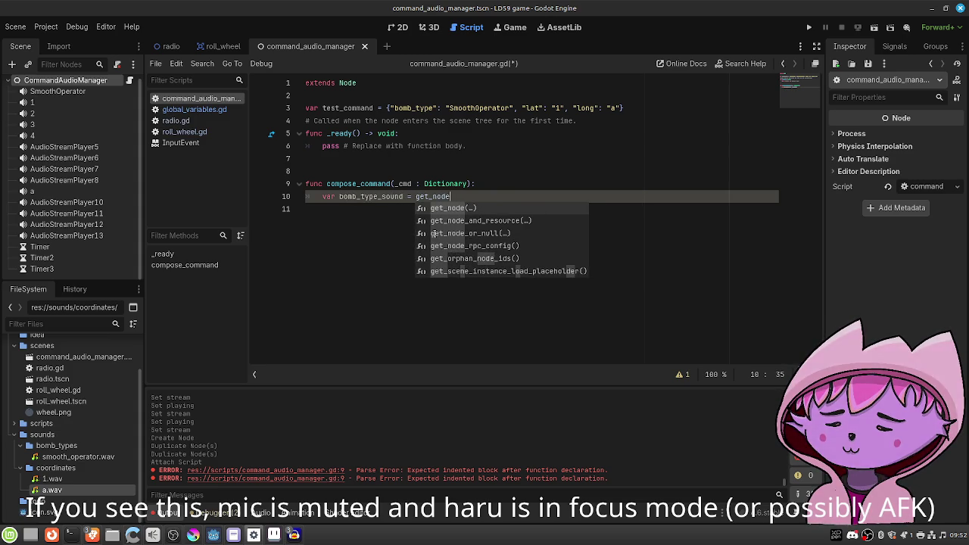
text((_cmd)
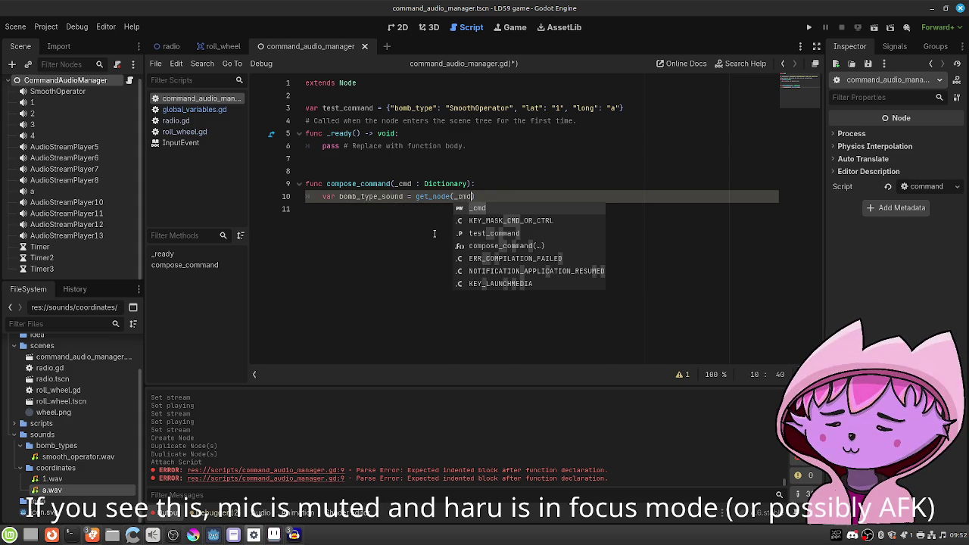
text(["bomb_)
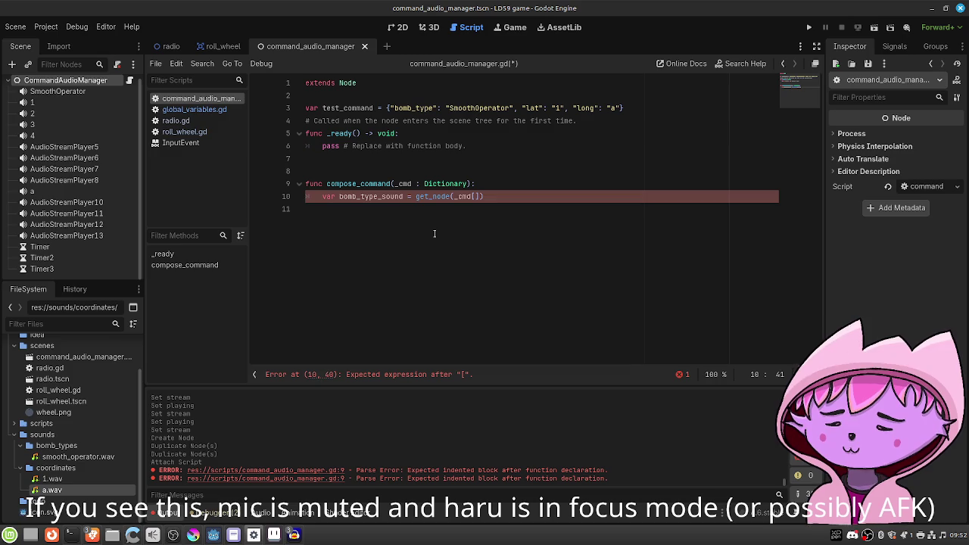
text(type)
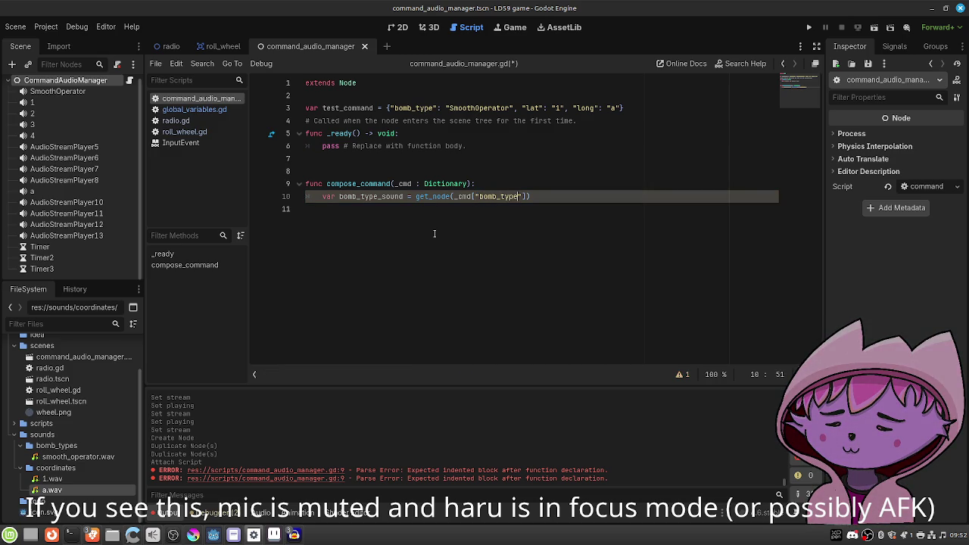
Add get_node lookups for bomb_type, lat and long sounds, then call bomb_type_sound.play().
text("]))
key(Return)
text(var )
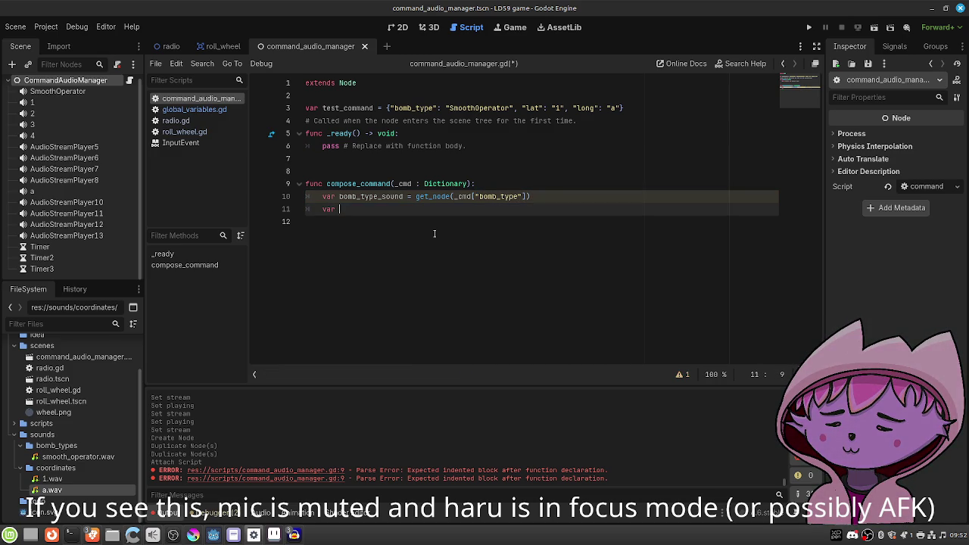
text(latitude_sou)
text(nd = get_node()
text(_cmd["l)
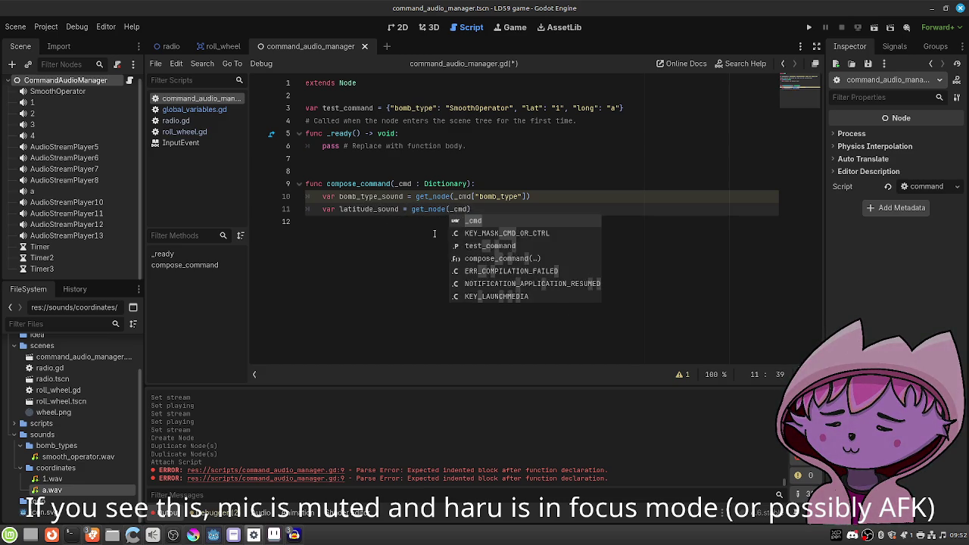
text(at)
key(Right)
key(Right)
key(Right)
key(Return)
text(var )
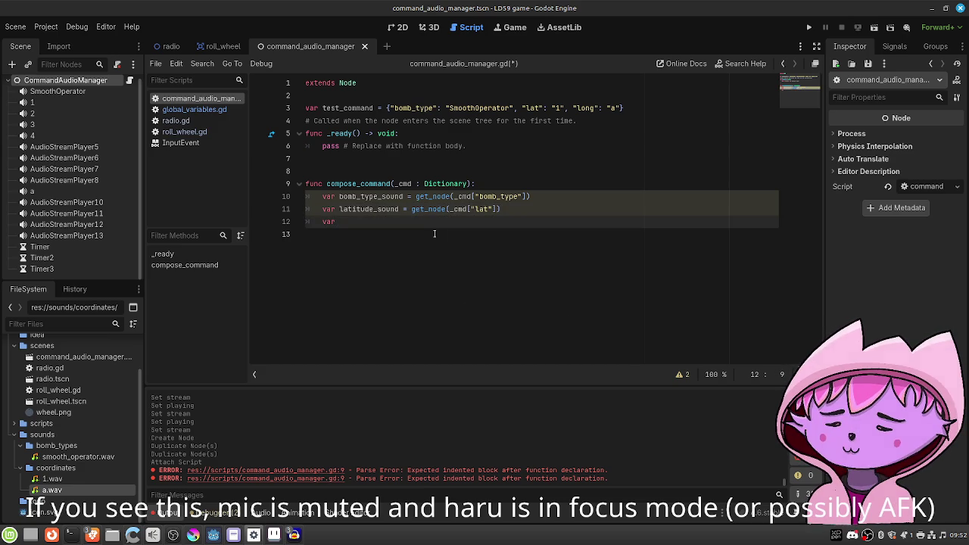
text(longit)
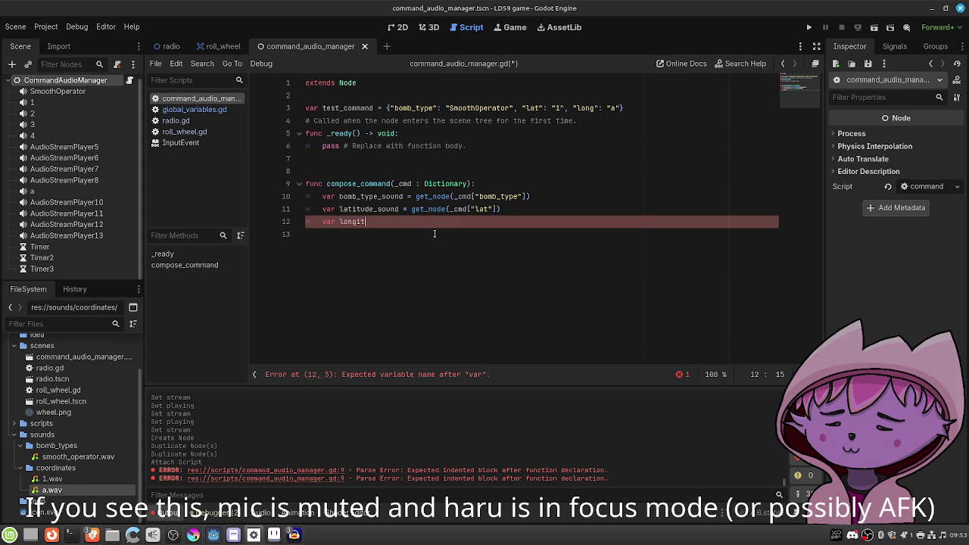
text(ude_sound = )
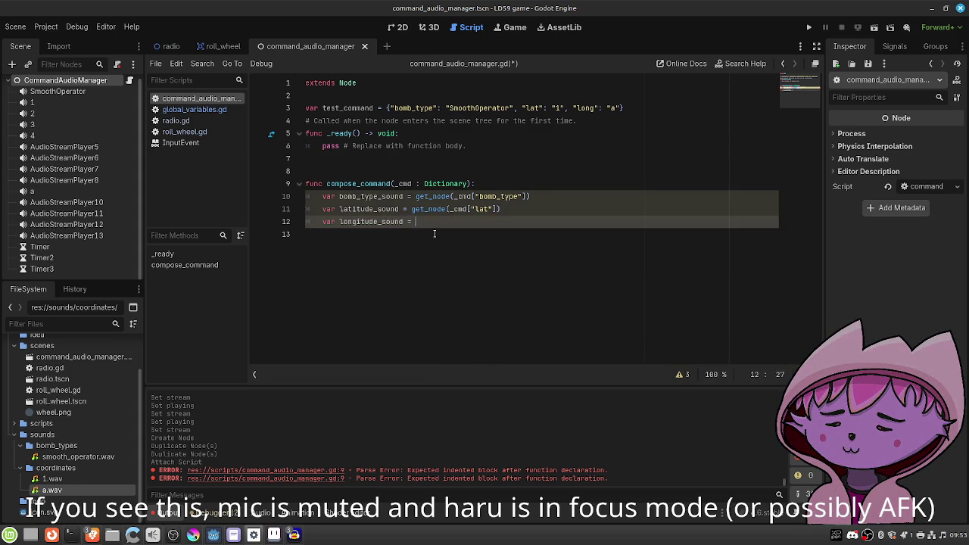
text(get_node()
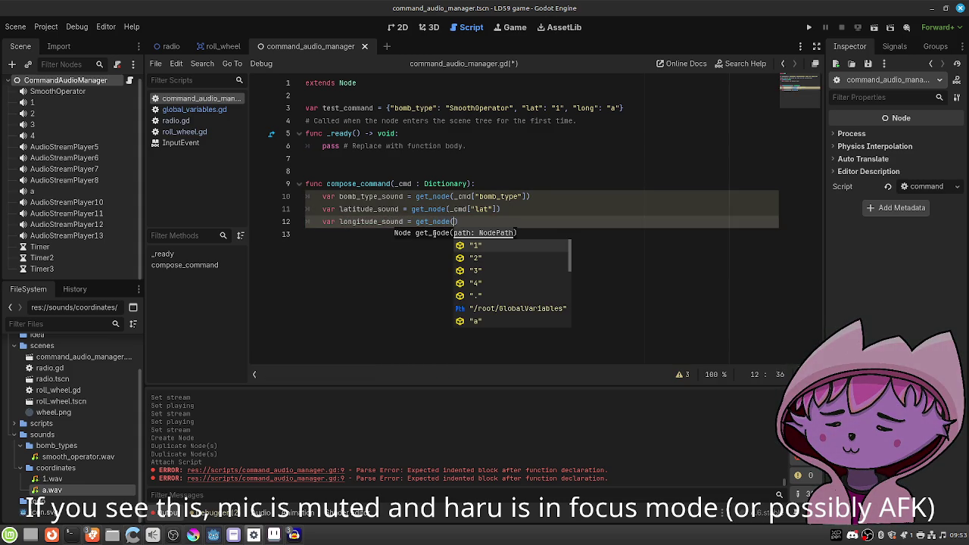
text(_cmd["long"]))
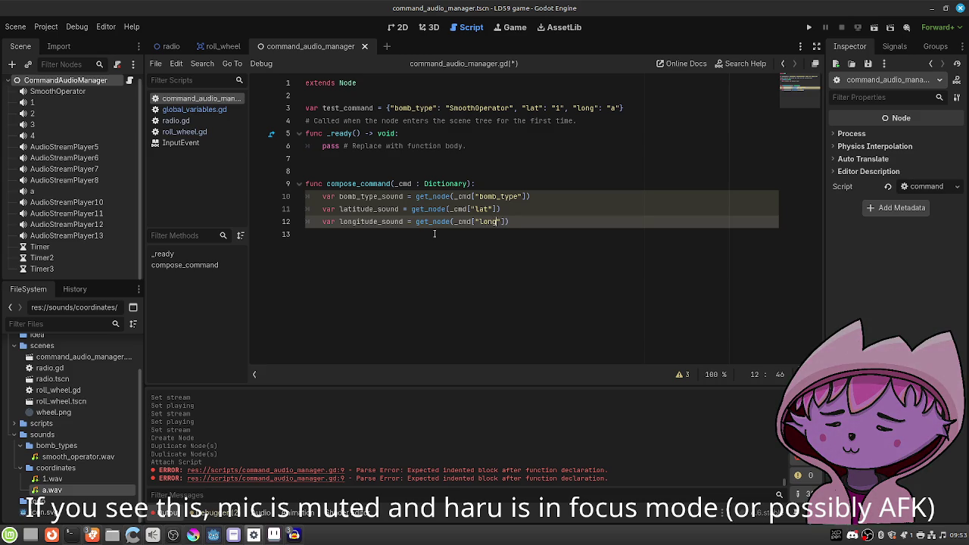
key(Return)
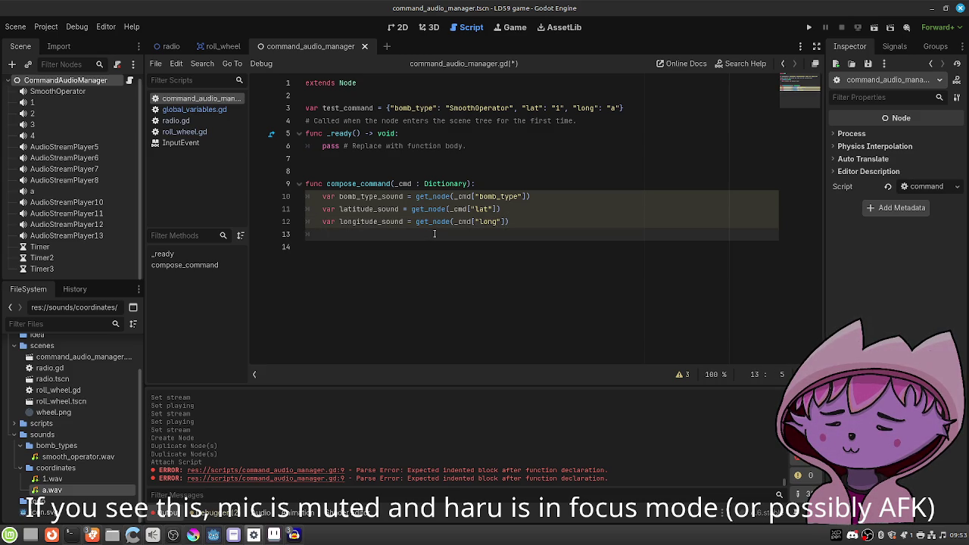
key(Return)
text(bomb)
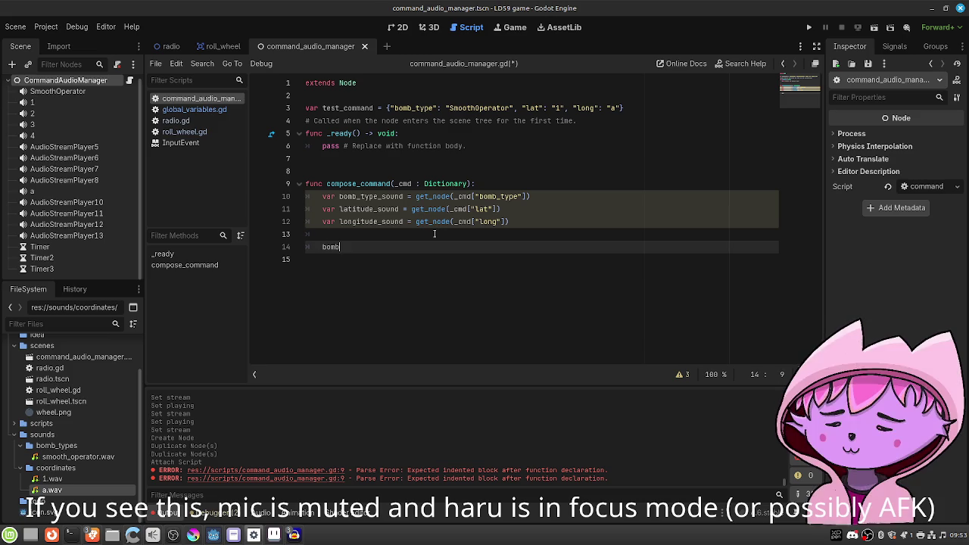
text(_type_sound.play())
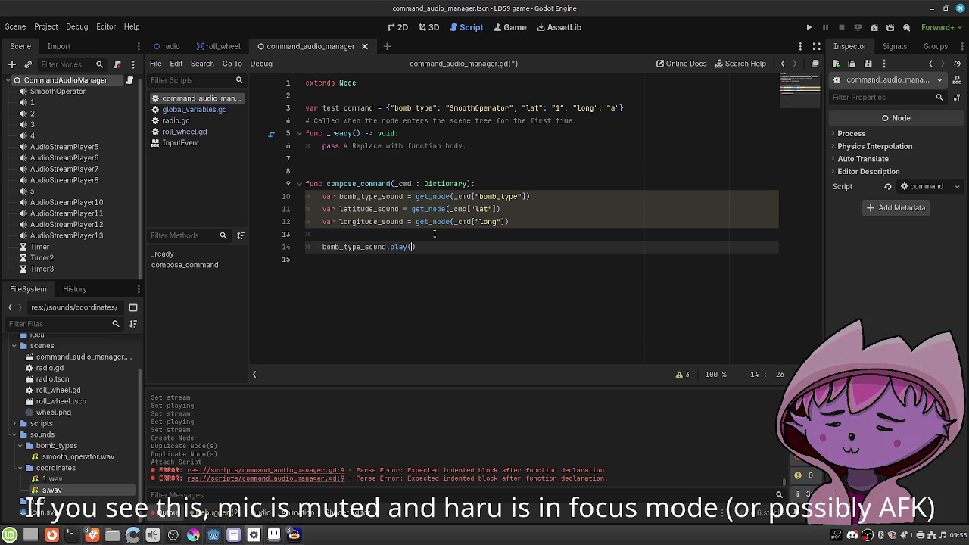
Replace a trial get_tree().create_timer line with bomb_type_sound on line 15.
key(Return)
text(get)
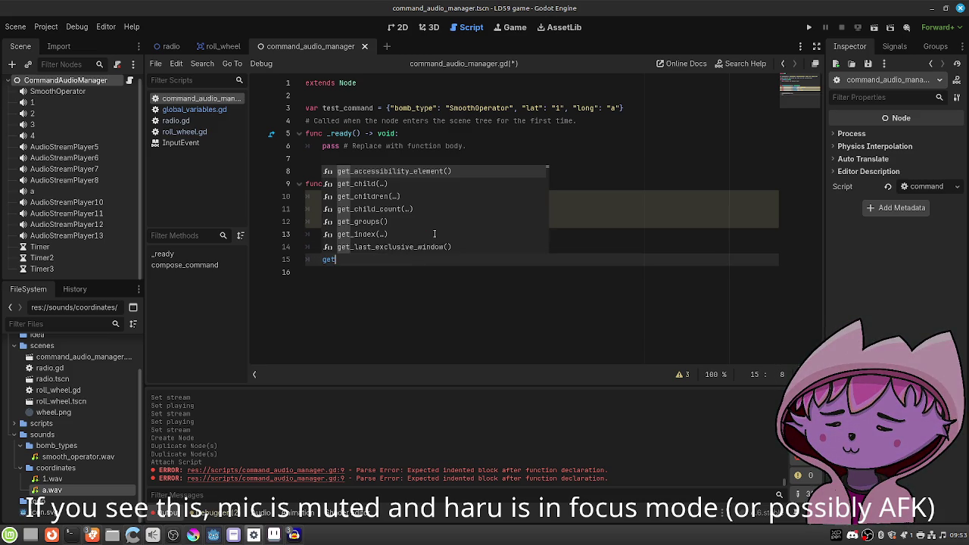
text(_tre)
key(Return)
text(.)
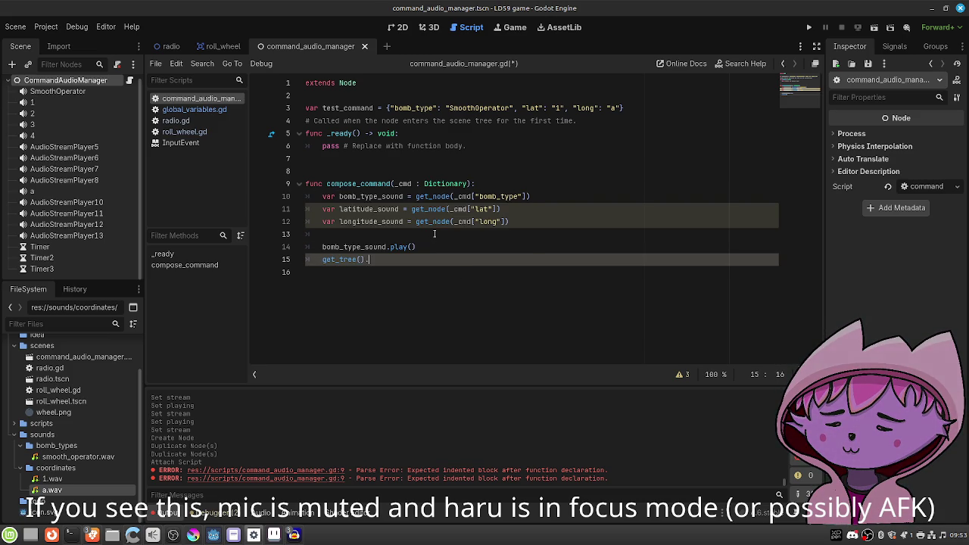
text(crea)
key(Return)
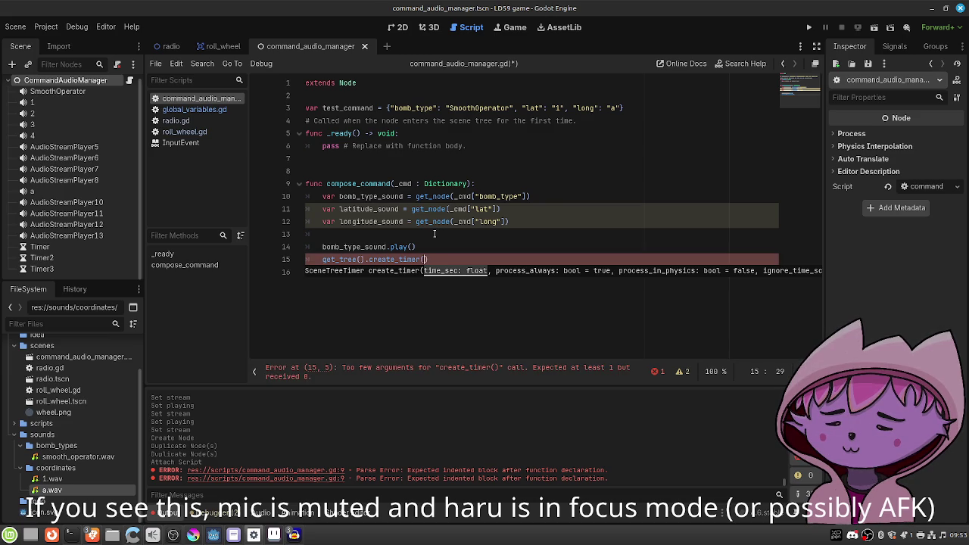
key(BackSpace)
key(BackSpace)
key(BackSpace)
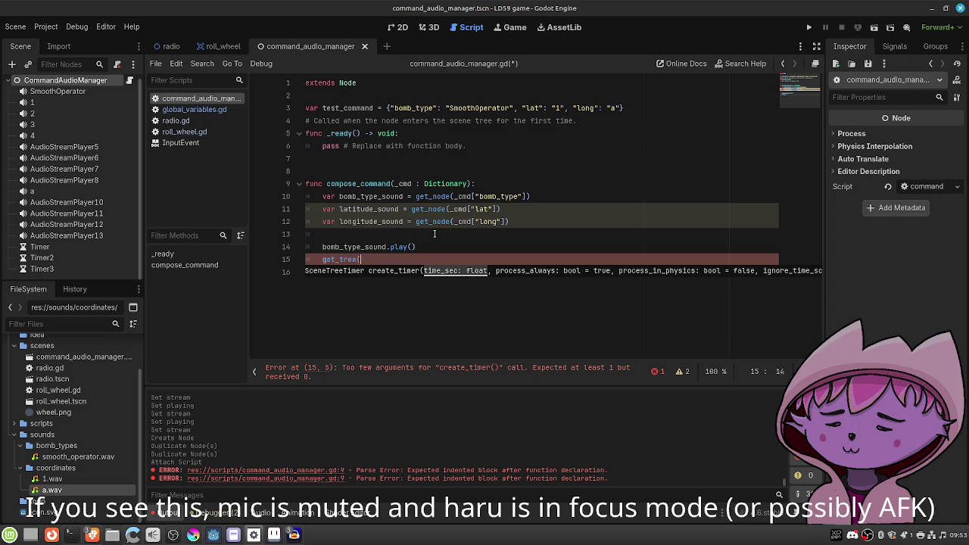
key(BackSpace)
key(BackSpace)
text(bo)
key(Return)
text(.)
key(BackSpace)
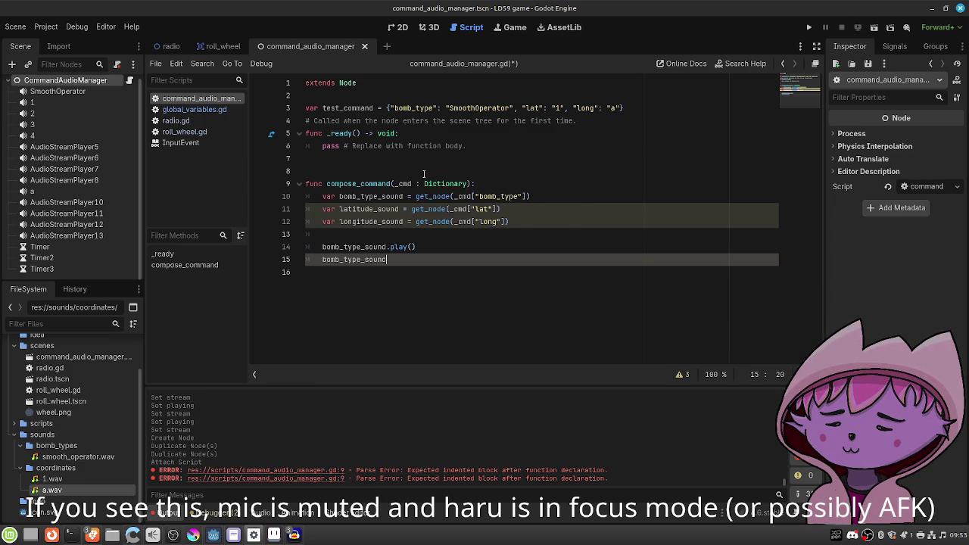
click(91, 91)
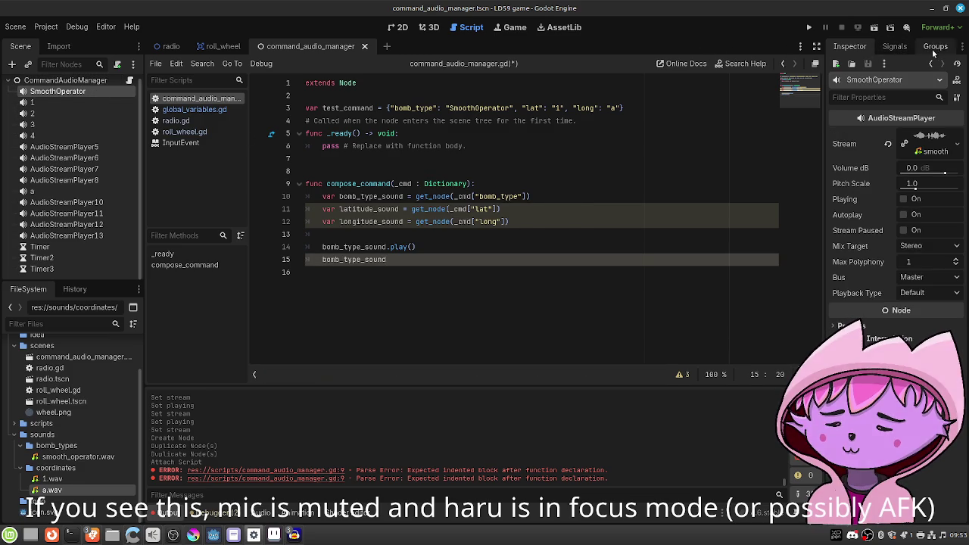
Look up the finished signal in SmoothOperator's Signals list.
click(895, 46)
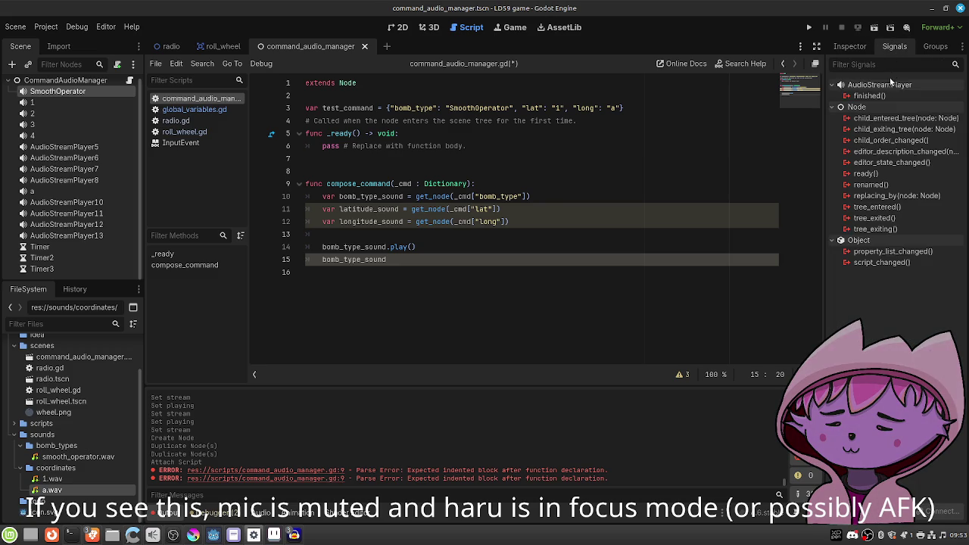
mouse_move(882, 99)
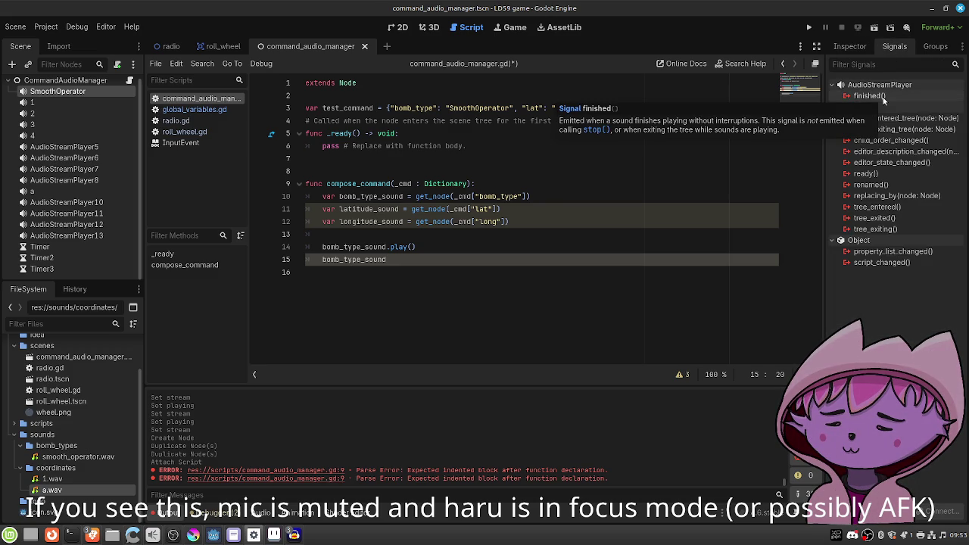
click(847, 47)
Make line 15 await bomb_type_sound.finished and start typing bomb_type_sound as AudioStreamPlayer.
click(324, 259)
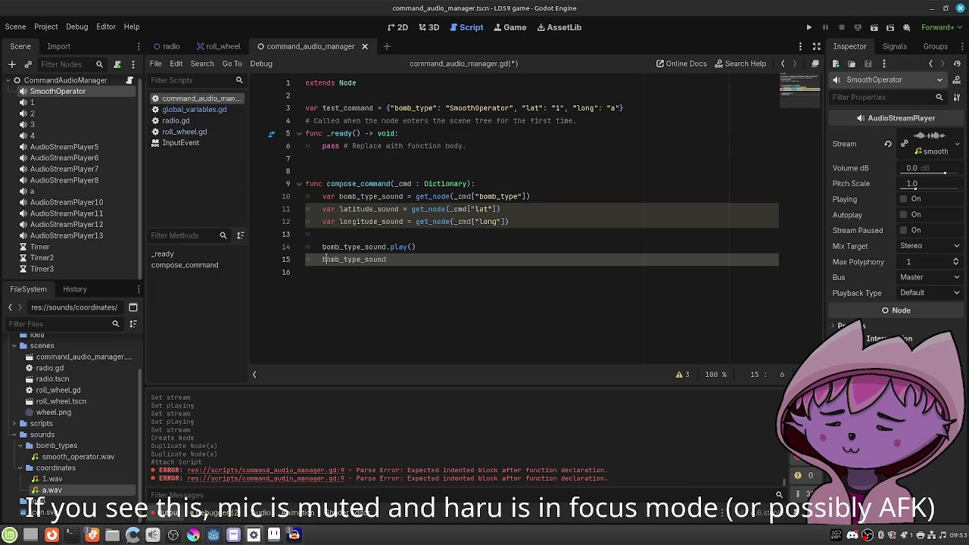
text(await)
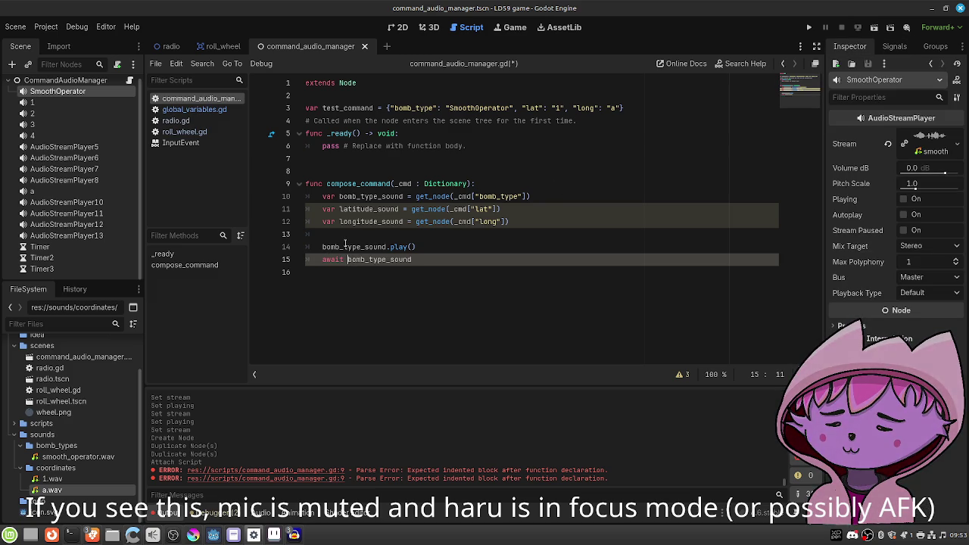
key(End)
text(.fini)
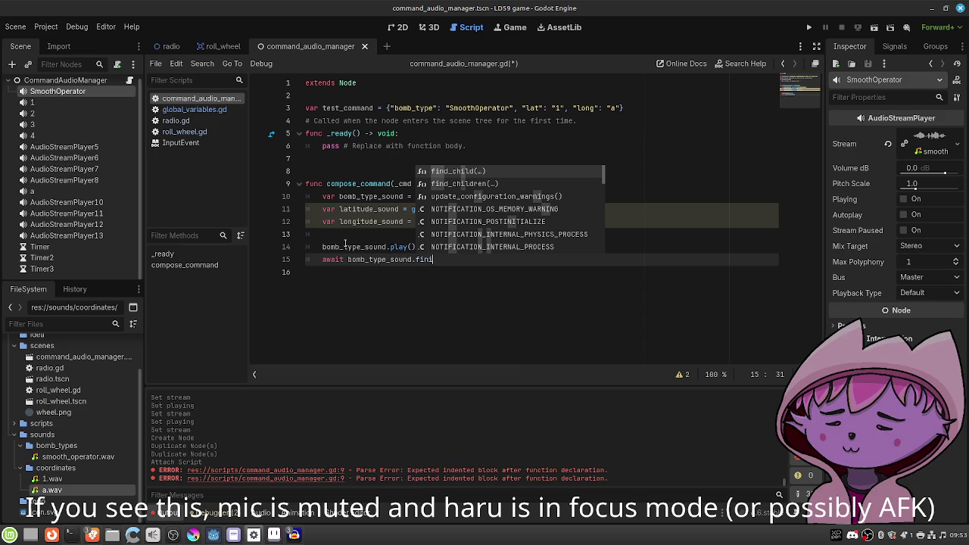
text(shed)
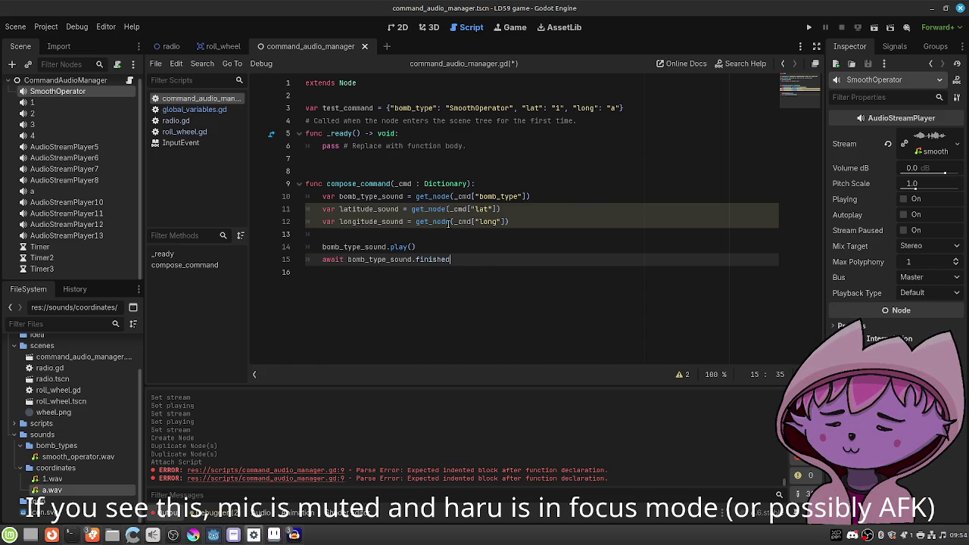
click(406, 196)
text(:)
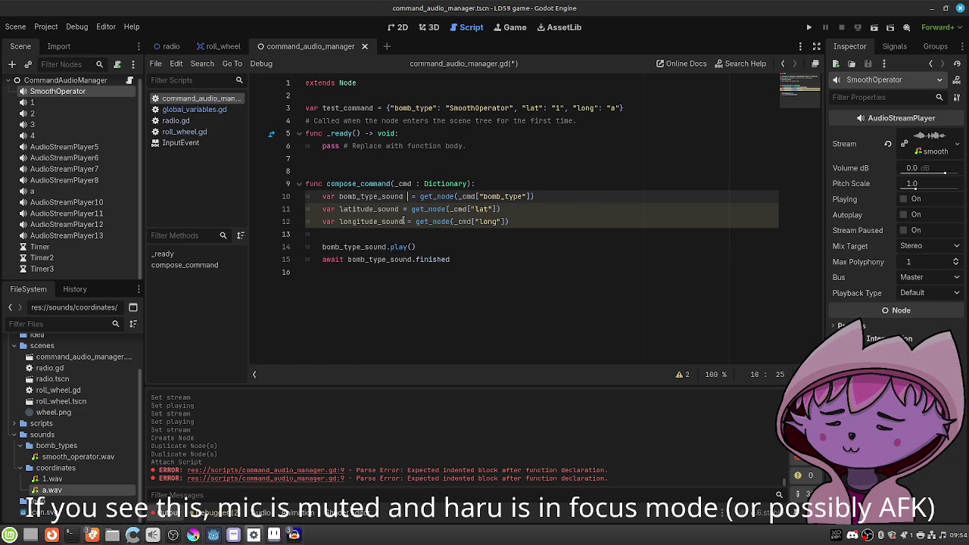
text( A)
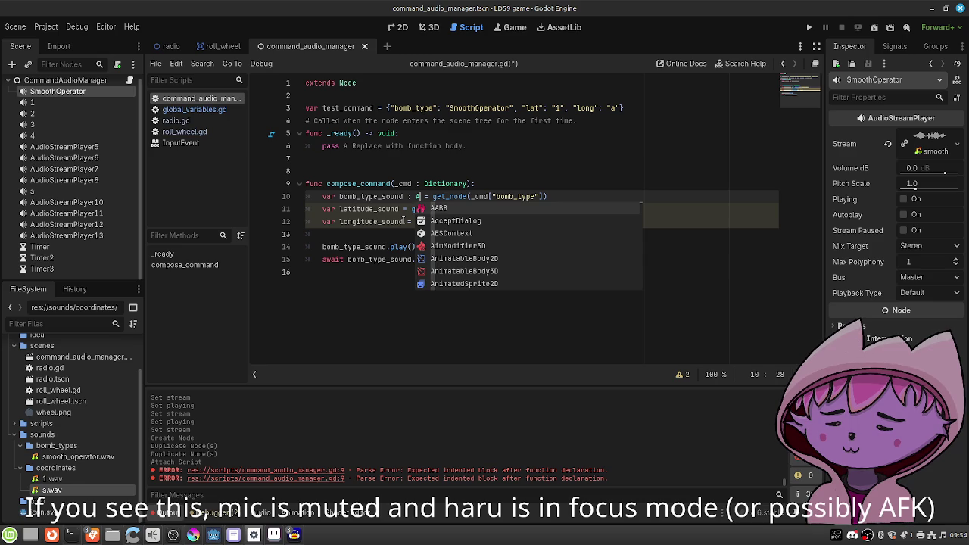
text(udioStre)
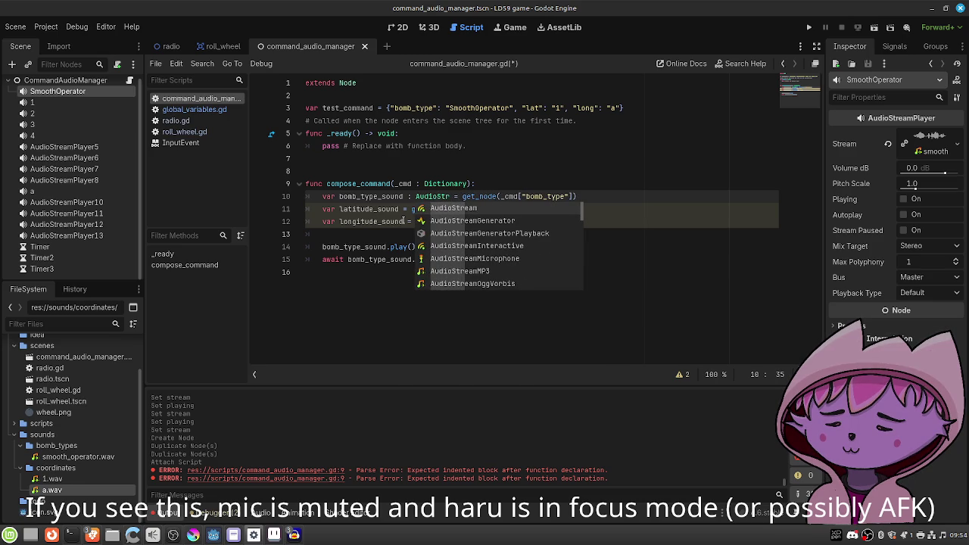
text(amPl)
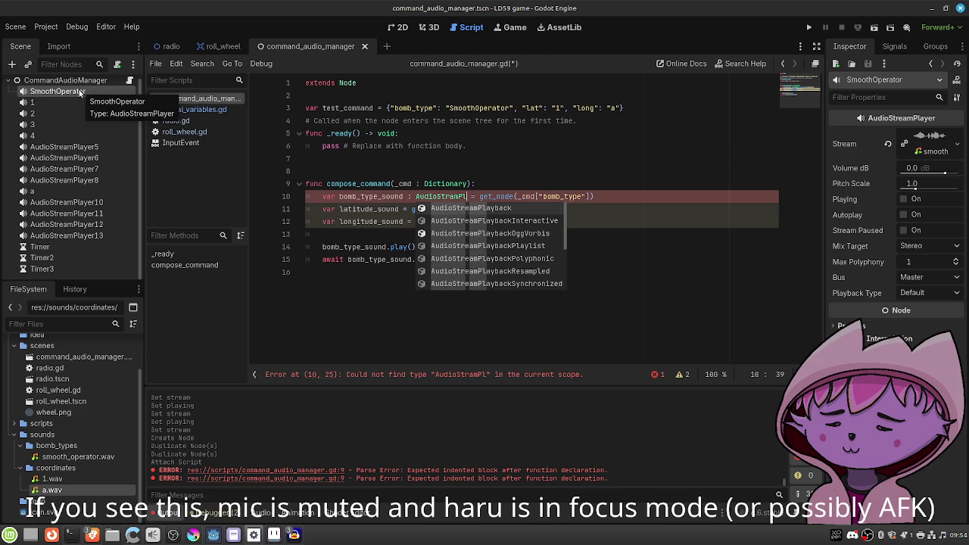
Type bomb_type_sound as AudioStreamPlayer and copy that annotation to latitude_sound and longitude_sound.
text(ayer)
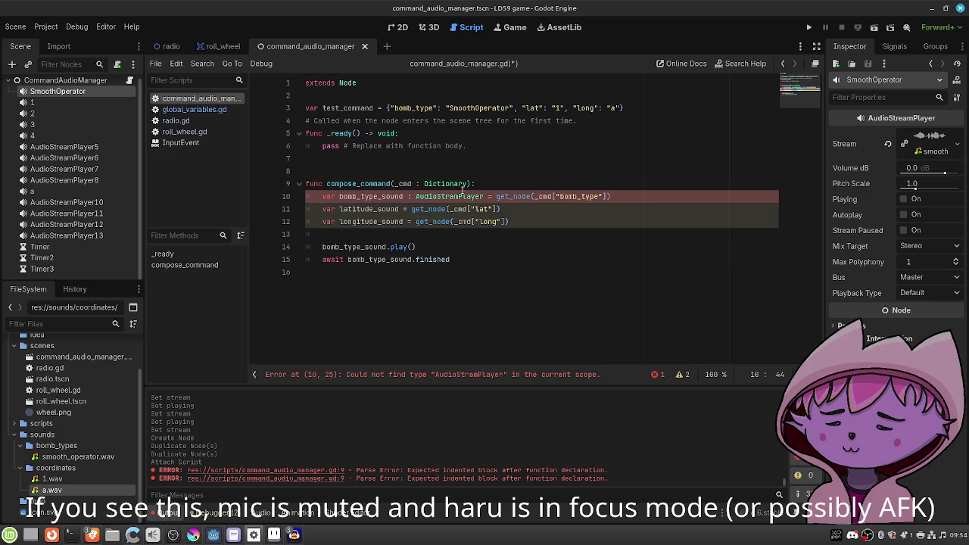
click(453, 196)
text(e)
key(Escape)
drag(491, 196, 410, 196)
key(ctrl+c)
click(405, 209)
key(ctrl+v)
click(410, 221)
key(ctrl+v)
Add latitude_sound.play() followed by await latitude_sound.finished.
click(451, 259)
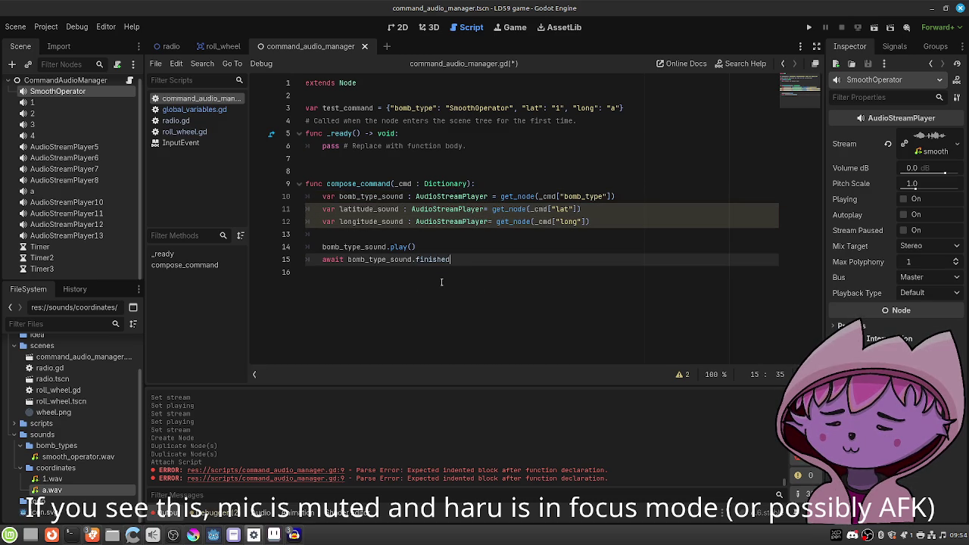
key(Return)
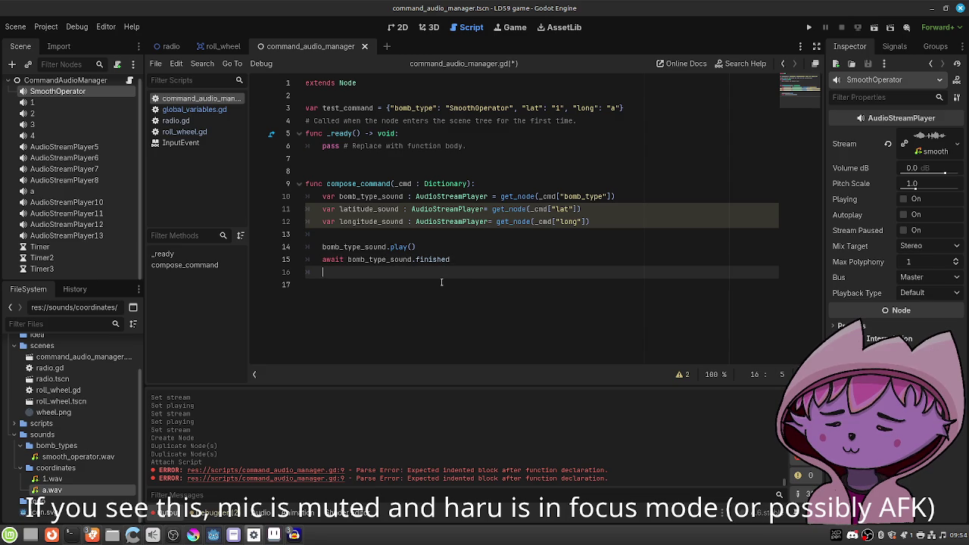
text(lati)
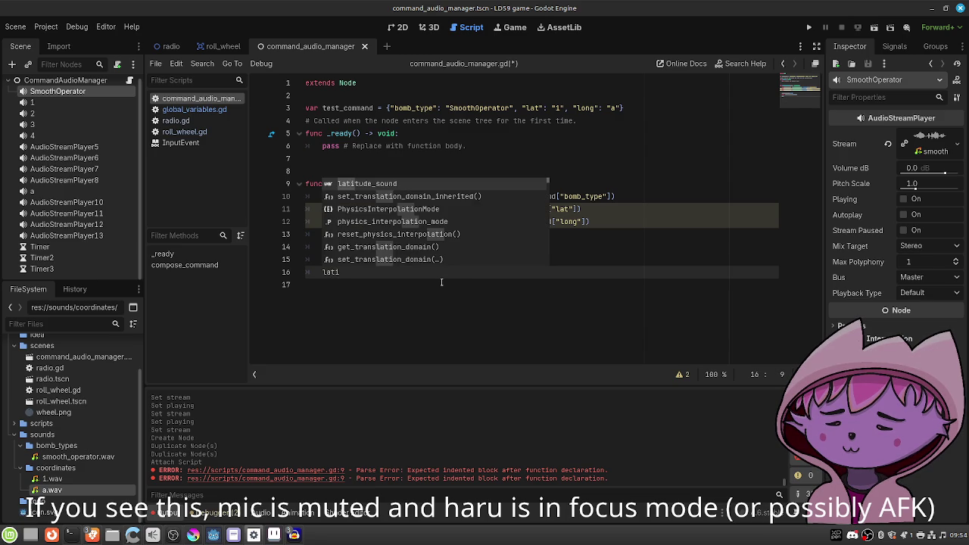
key(Return)
text(.play())
key(Return)
text(await lat)
key(Return)
text(.)
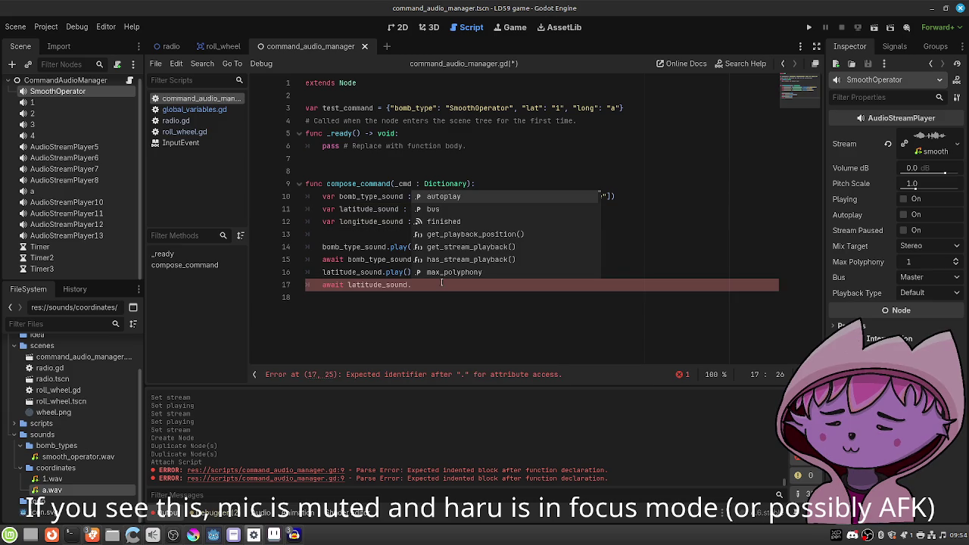
text(f)
key(Return)
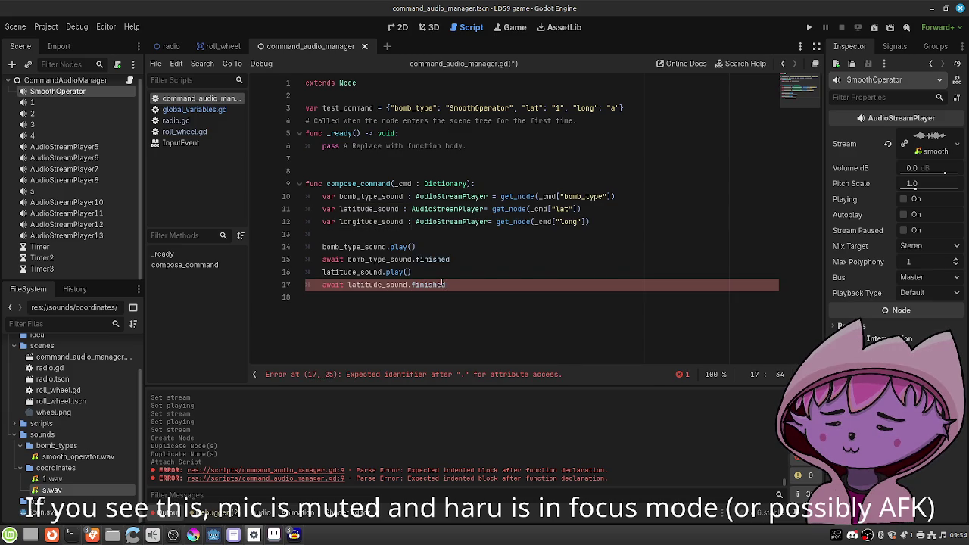
Add longitude_sound.play() and save the script.
key(Return)
text(long)
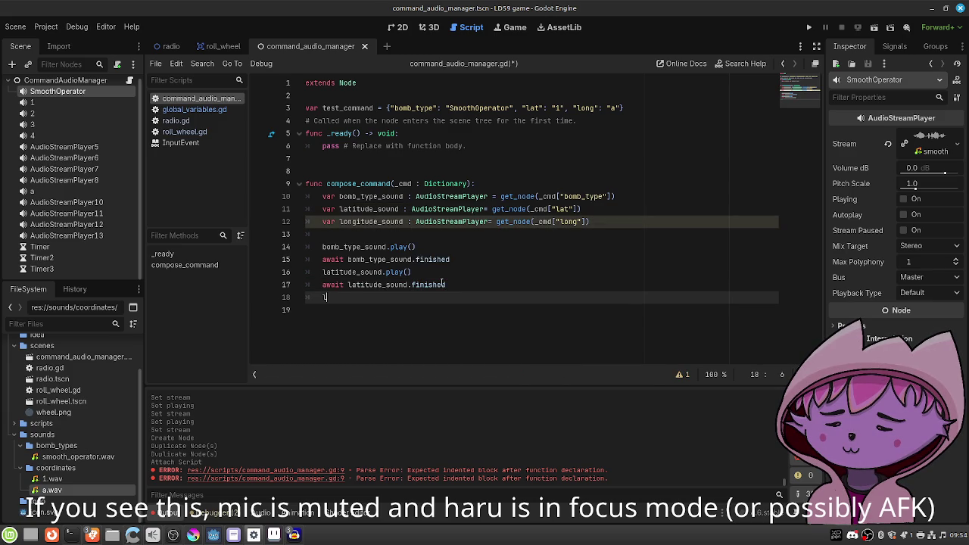
key(Return)
text(.play())
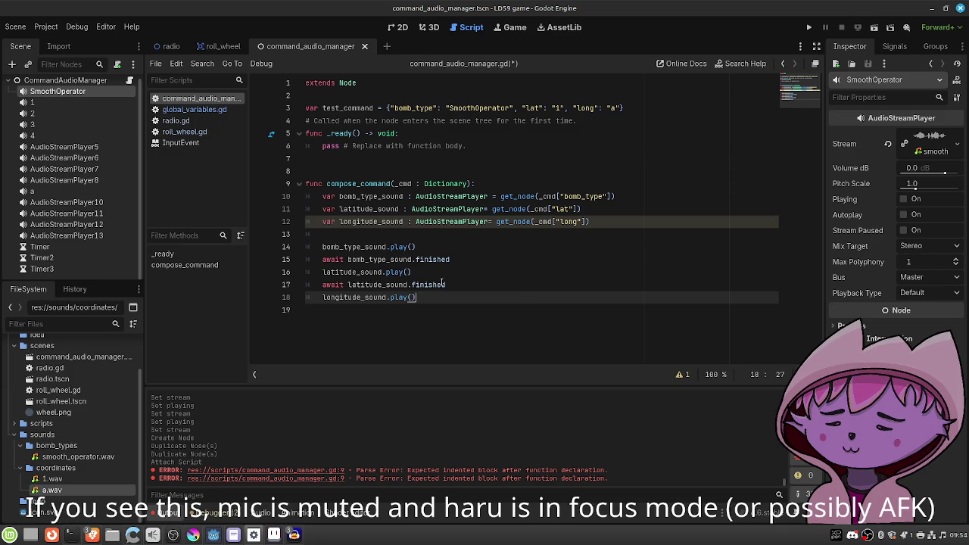
key(Return)
key(ctrl+s)
Replace the pass in _ready with a compose_command() call.
drag(466, 146, 327, 146)
key(shift+Left)
key(BackSpace)
text(compose_com)
key(Return)
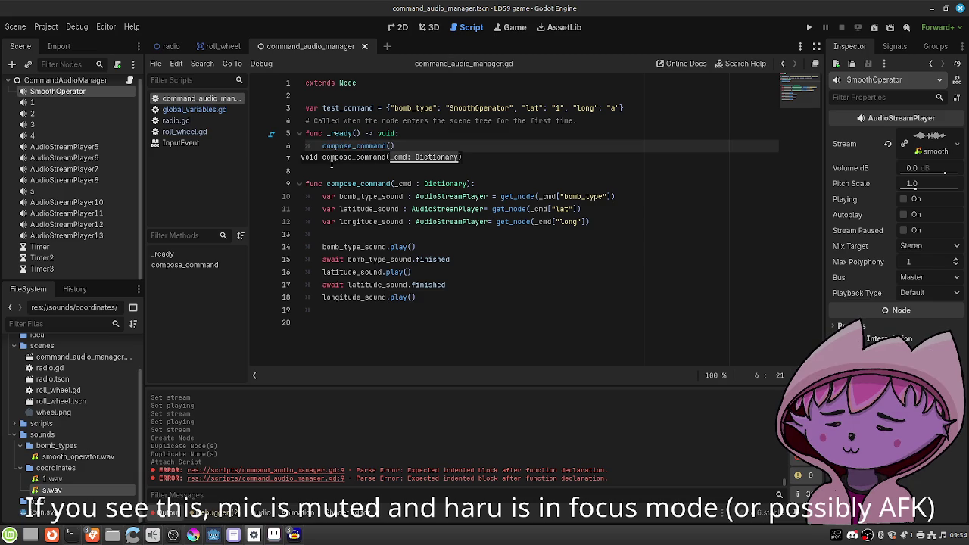
Pass test_command into compose_command in _ready, then test-run the game and stop it.
text(test_command)
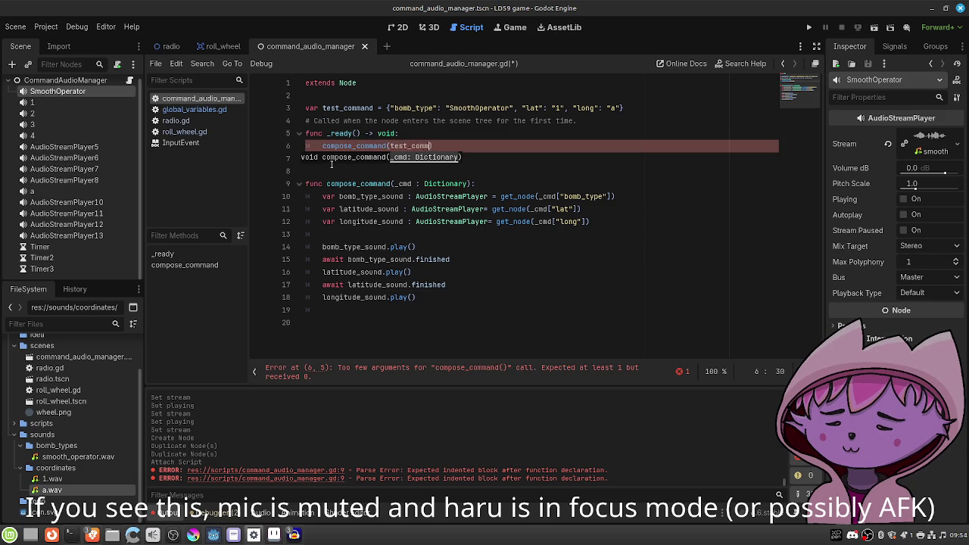
click(872, 28)
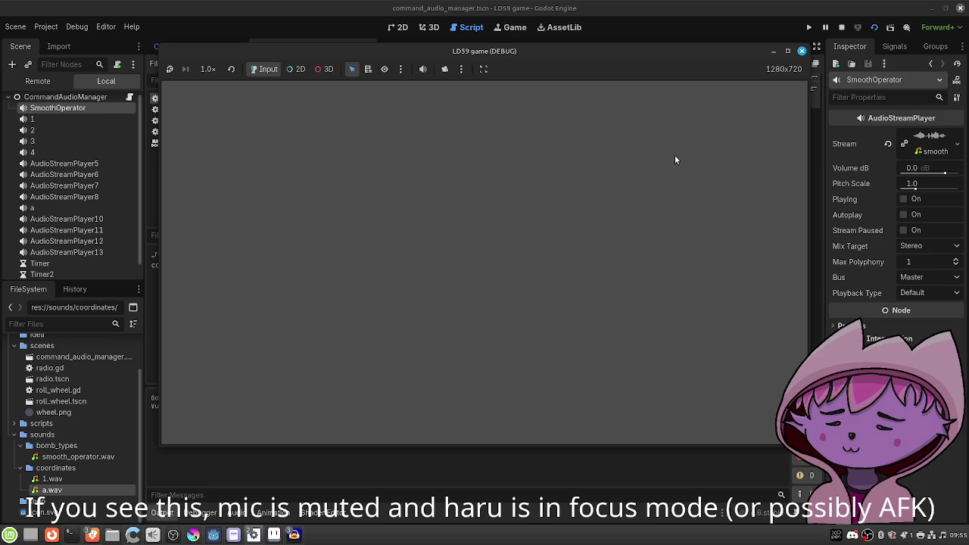
click(802, 52)
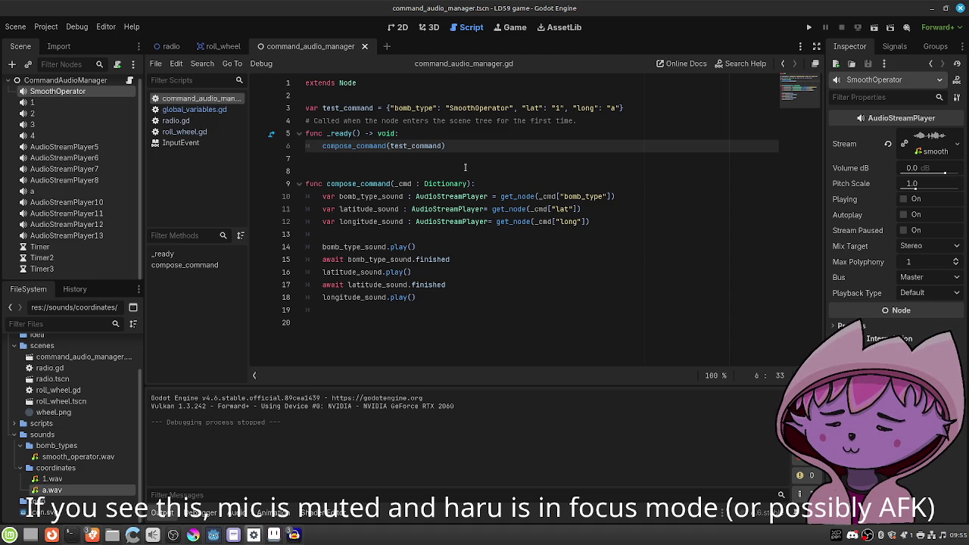
click(480, 306)
key(Return)
key(BackSpace)
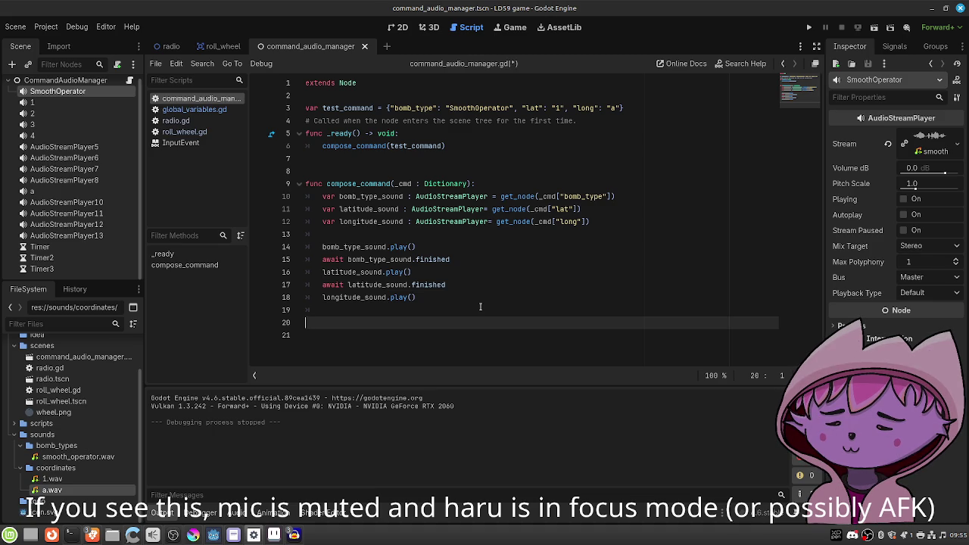
click(641, 108)
key(Return)
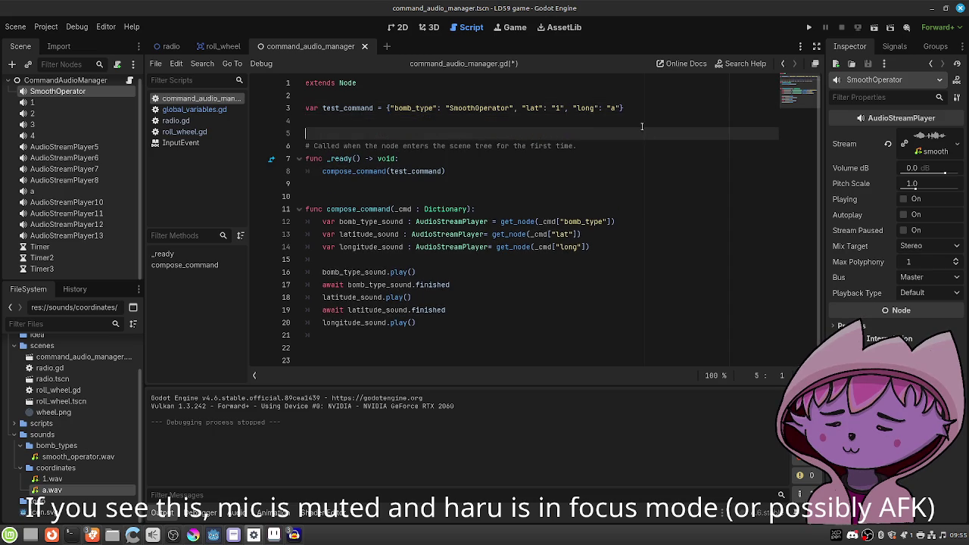
key(Return)
key(Return)
key(Up)
text(@export var )
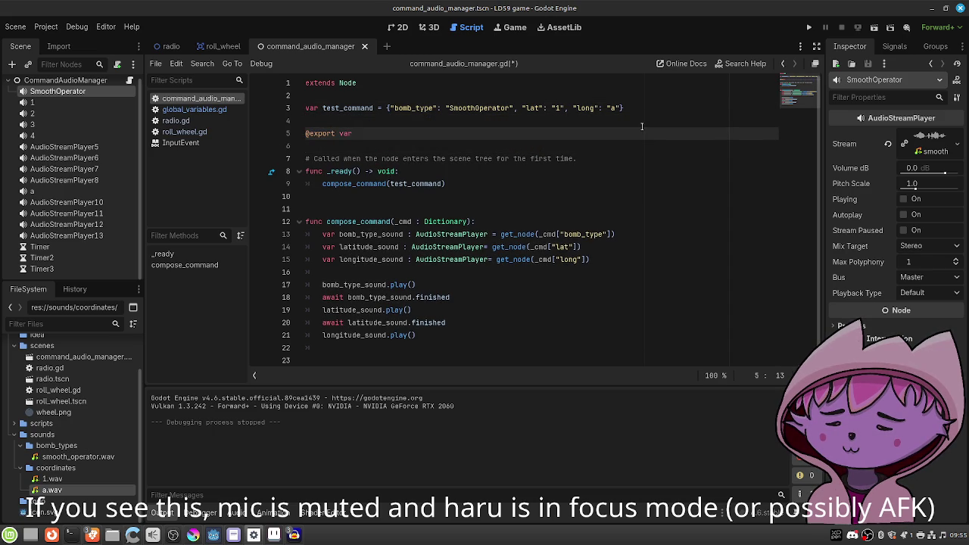
text(amplitu)
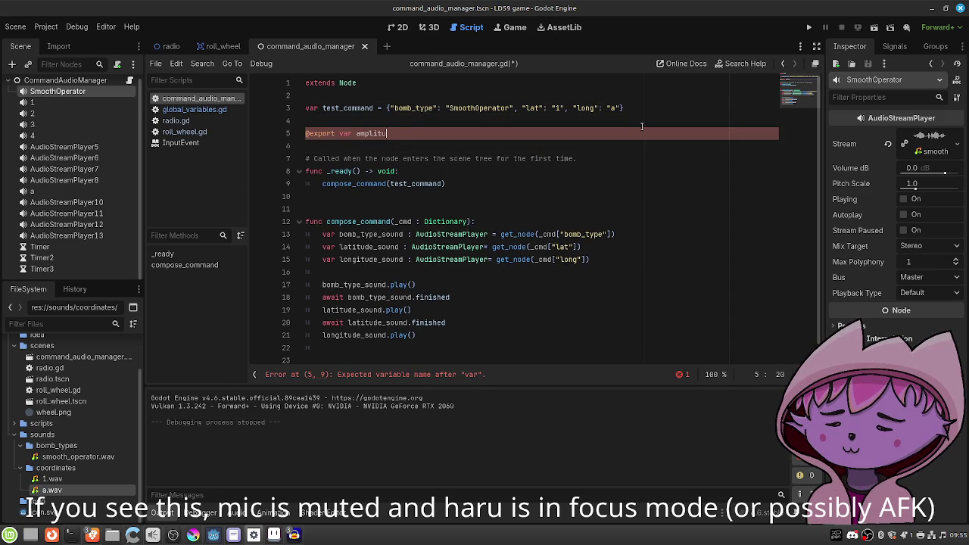
text(de_demping_curve =)
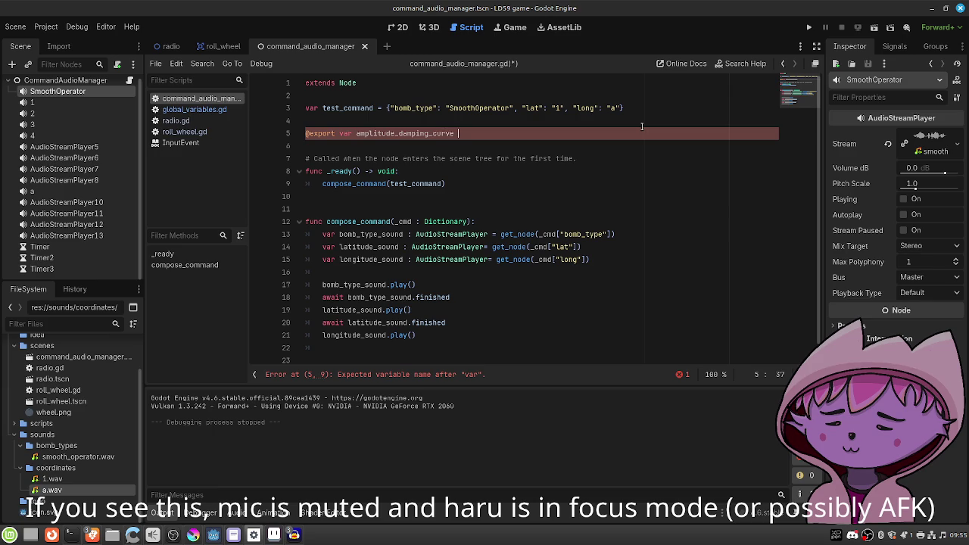
key(BackSpace)
key(BackSpace)
text(: Cur)
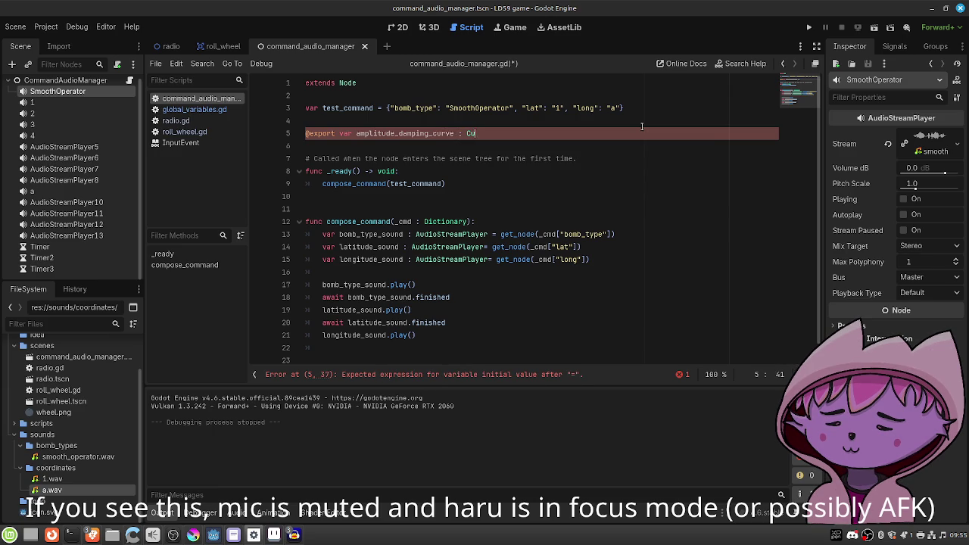
key(Return)
key(ctrl+s)
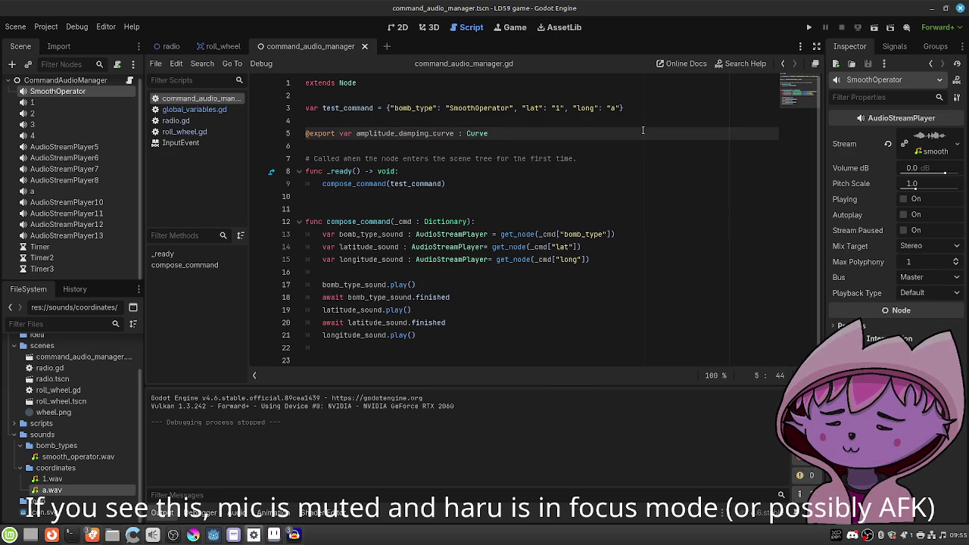
Add a "frequency": 125.0 entry to the test_command dictionary and save.
click(103, 80)
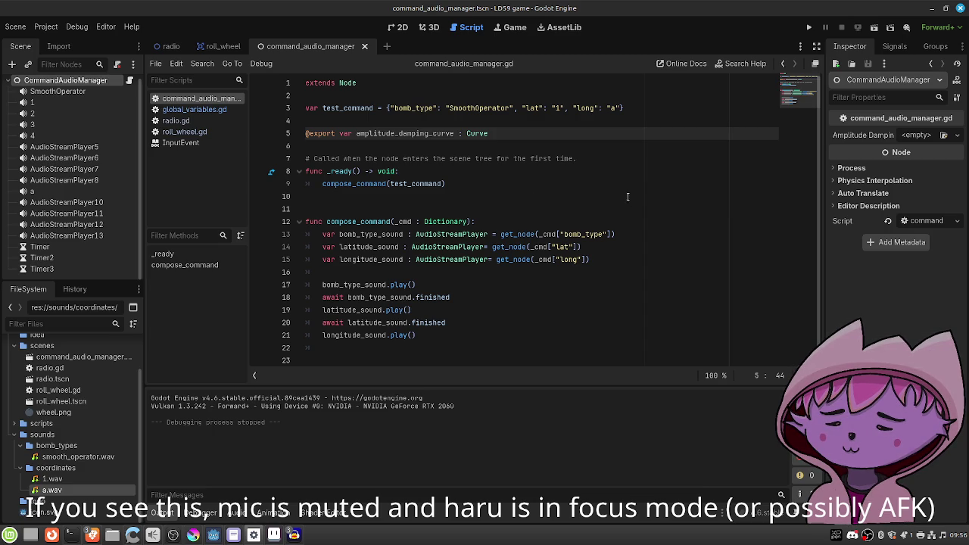
click(621, 108)
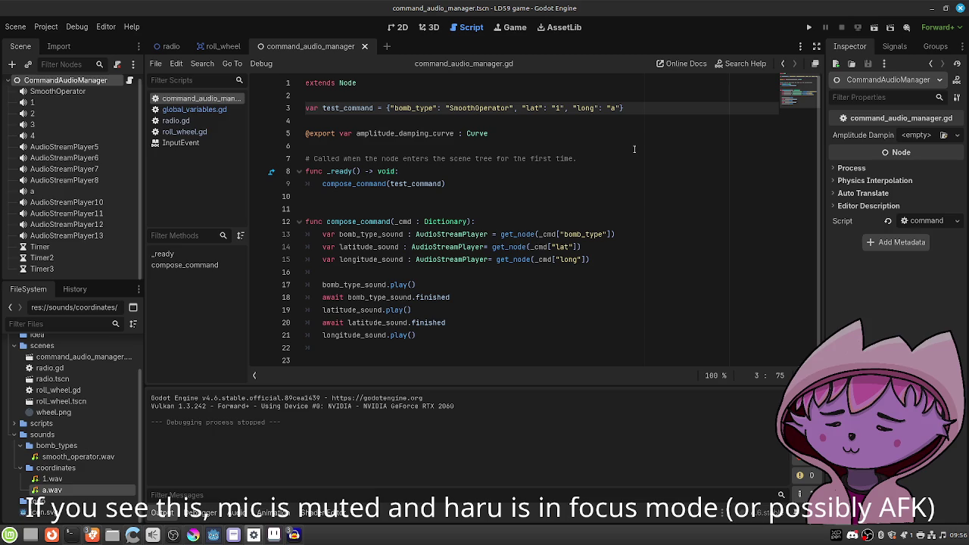
text(, "frequency)
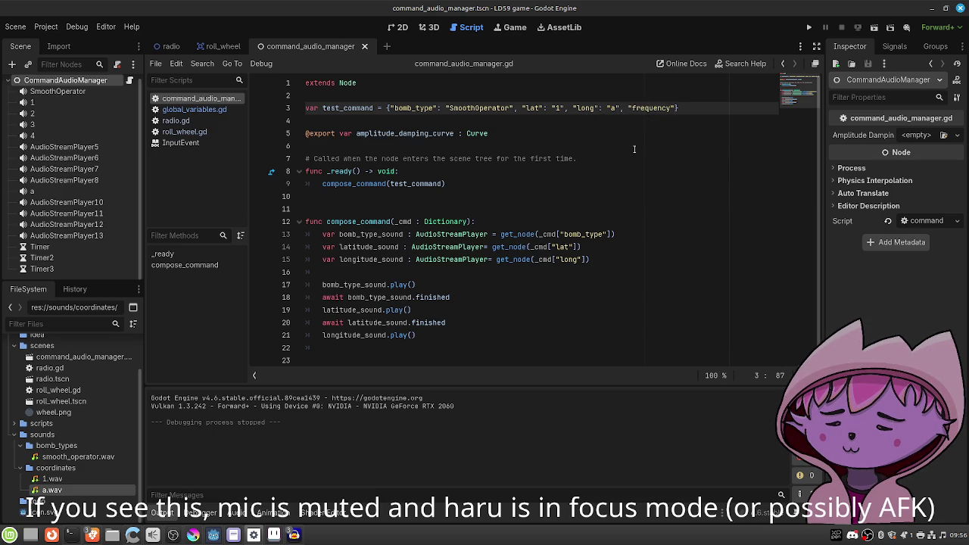
text(": 125.0)
key(ctrl+s)
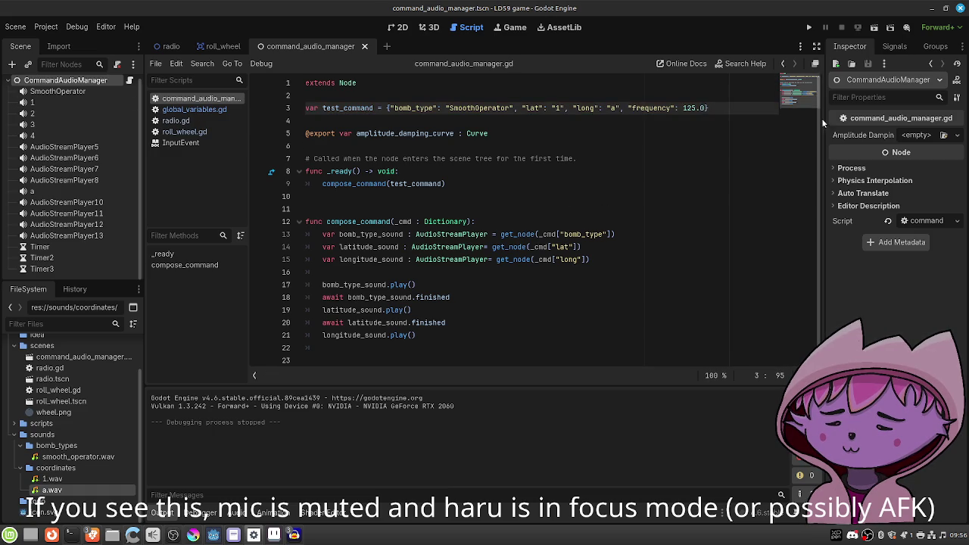
Create a new Curve for amplitude damping with points at (0,0), a 1.0 peak, and (1.0,0).
click(957, 134)
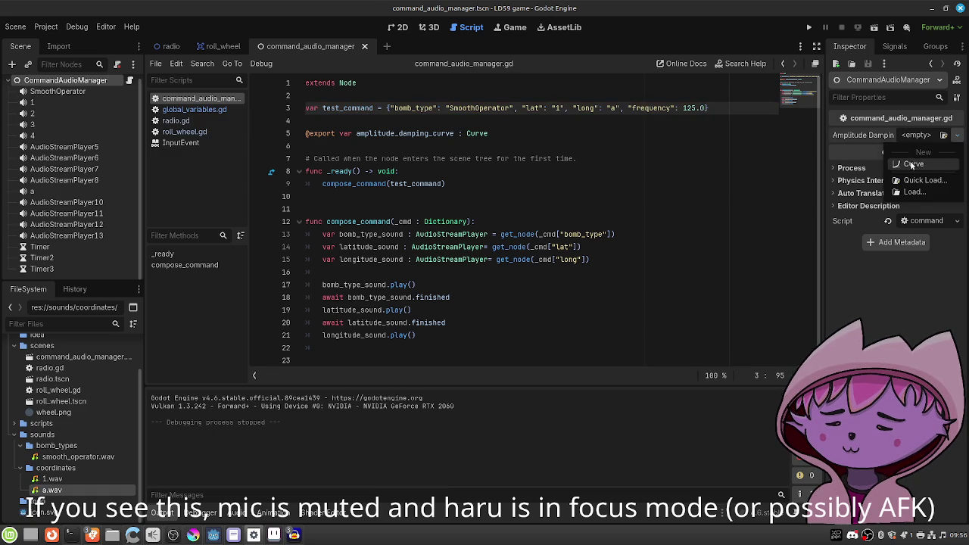
click(913, 164)
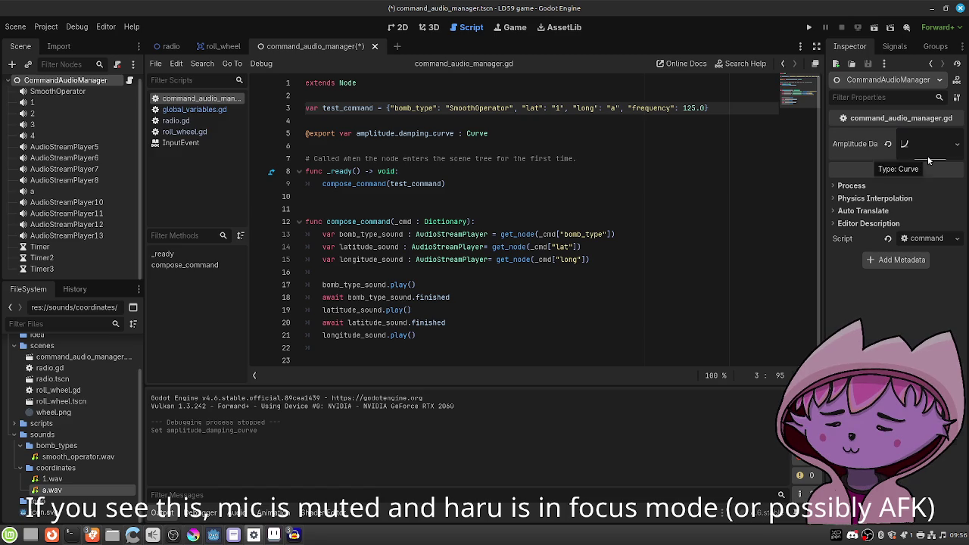
click(929, 160)
click(896, 194)
drag(845, 192, 845, 237)
drag(928, 195, 950, 237)
Steepen the peak's left side and add a zero point near 0.68 to narrow it, then save.
click(897, 193)
mouse_move(879, 193)
mouse_down()
mouse_move(887, 225)
mouse_move(879, 209)
mouse_move(909, 206)
mouse_move(914, 193)
mouse_move(882, 207)
mouse_move(878, 237)
mouse_up()
mouse_move(917, 209)
mouse_down()
mouse_move(916, 242)
mouse_move(886, 241)
mouse_up()
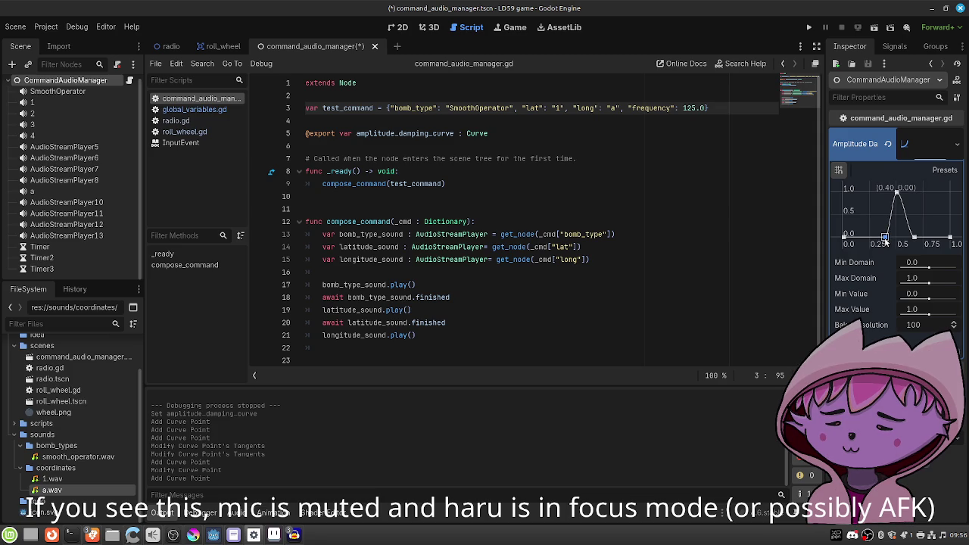
drag(885, 240, 884, 241)
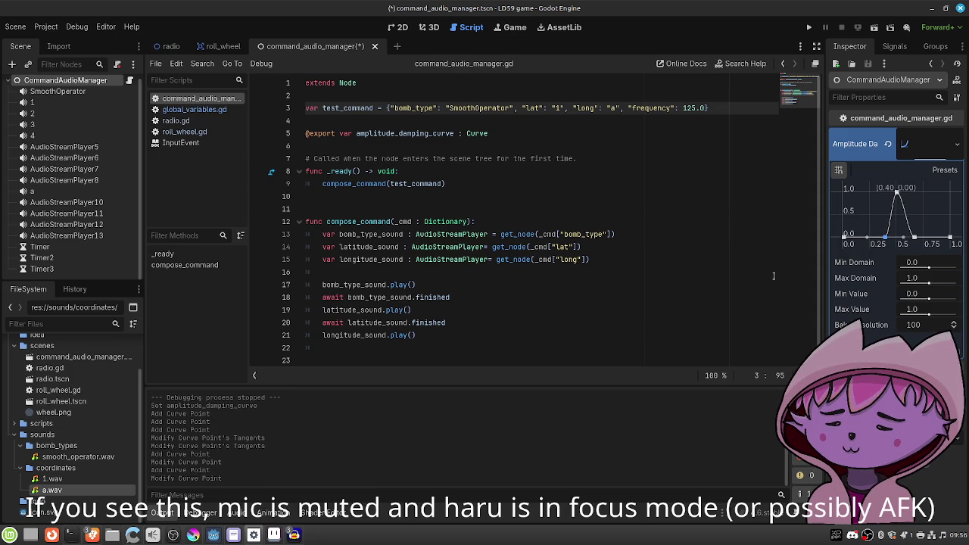
key(ctrl+s)
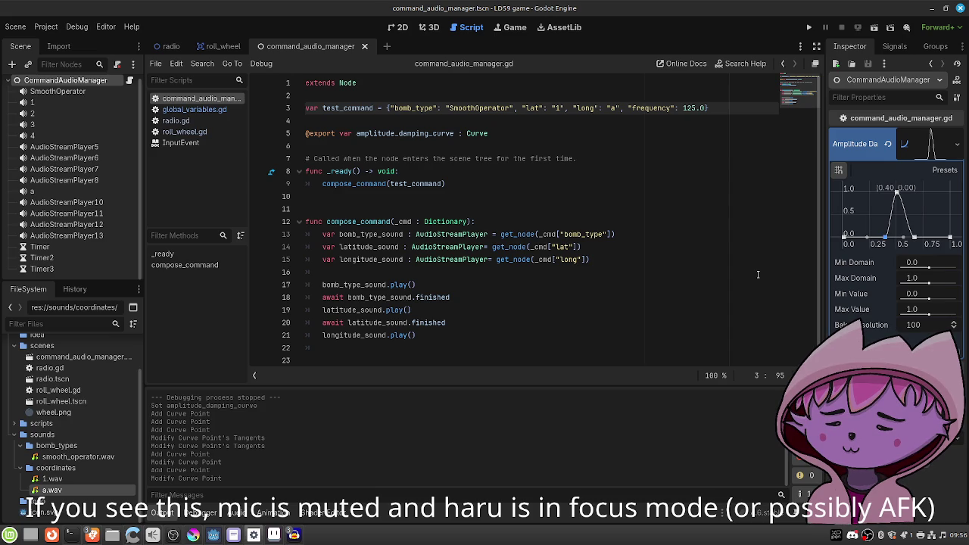
Verify the curve points sit at (0.50, 1.00) and (0.67, 0.00).
click(896, 194)
click(914, 237)
click(897, 194)
click(537, 197)
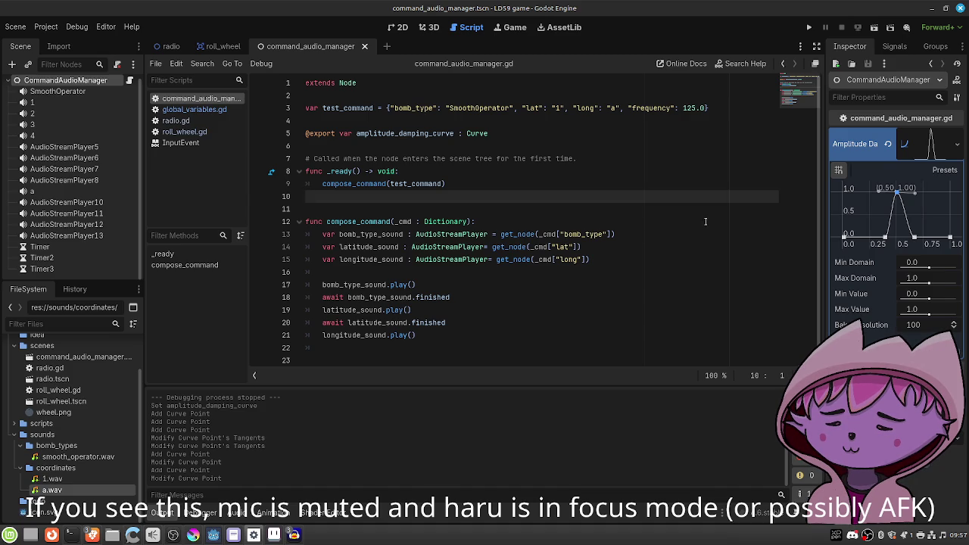
click(749, 64)
Look up the Curve class help, read the sample() method description, and return to command_audio_manager.gd.
text(curve)
key(Return)
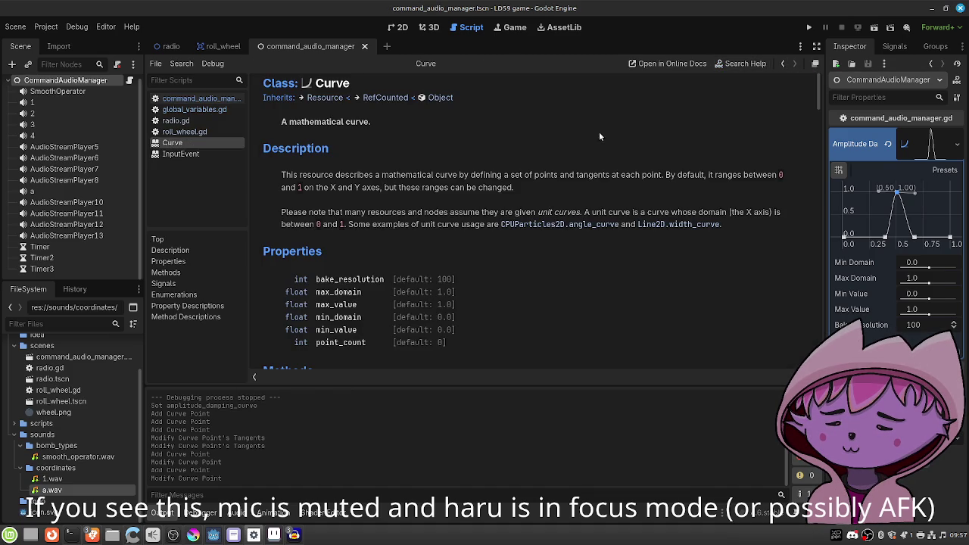
scroll(485, 217, down, 8)
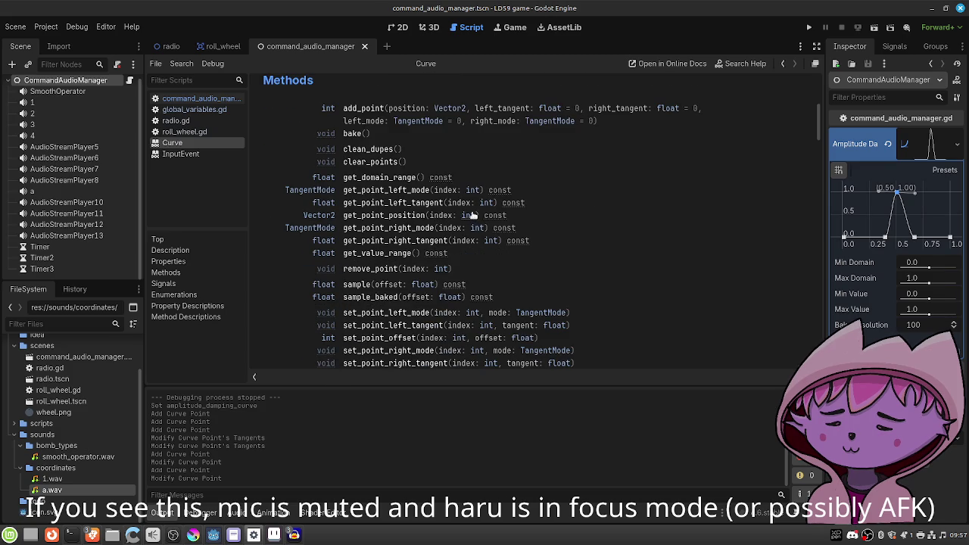
click(366, 287)
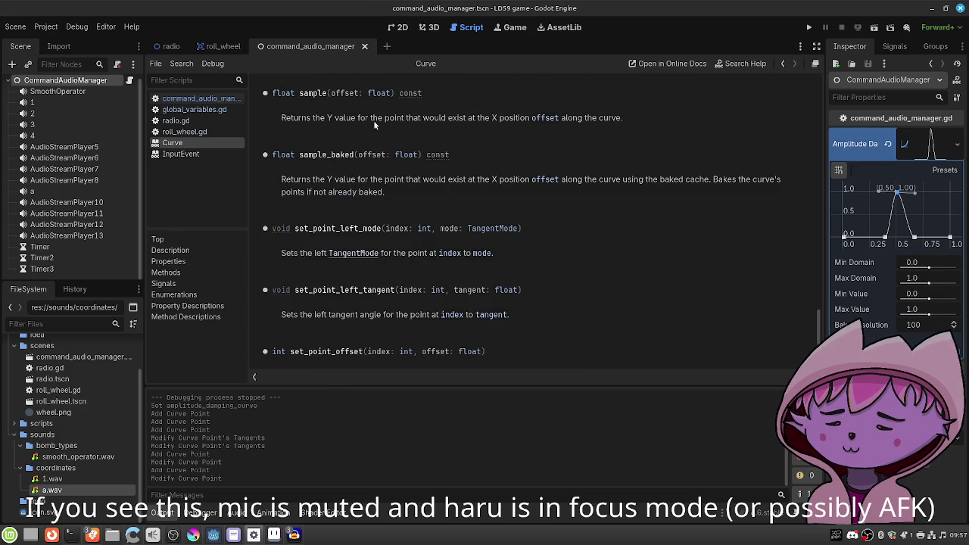
scroll(584, 160, up, 3)
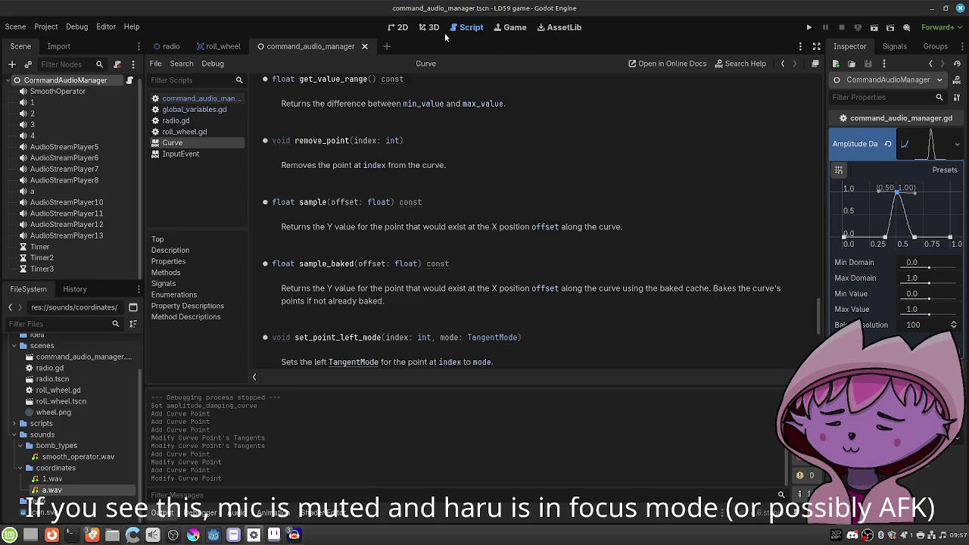
click(127, 79)
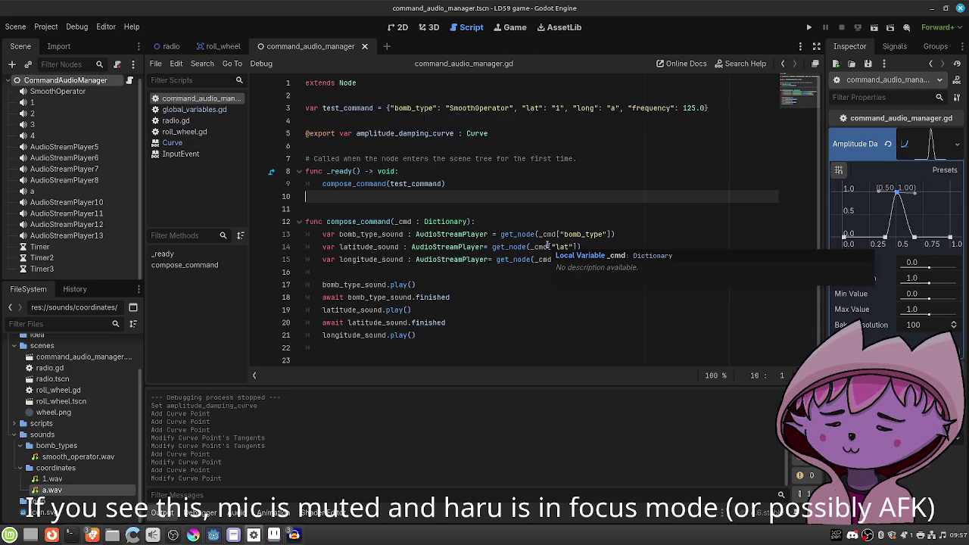
Start a new function named get_signal_amplitude on a line after line 10.
key(Return)
text(func )
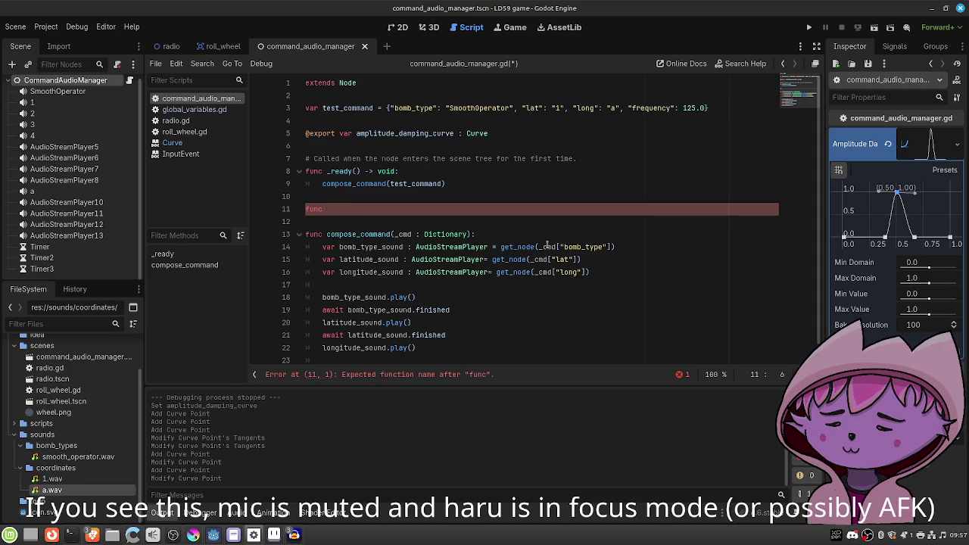
text(get_signa)
text(l_ampltide)
key(BackSpace)
key(BackSpace)
key(BackSpace)
text(itu)
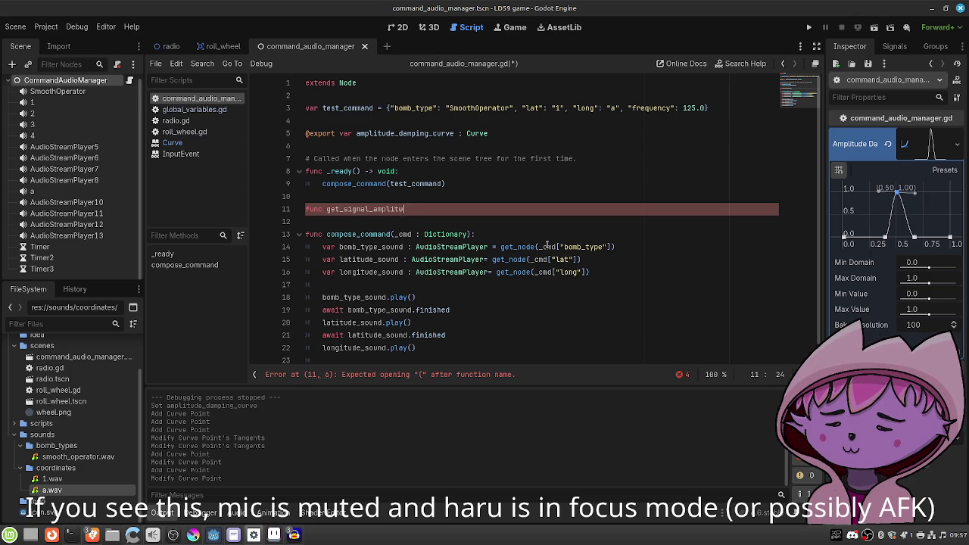
text(de_for_curve)
key(BackSpace)
key(BackSpace)
key(BackSpace)
key(BackSpace)
key(BackSpace)
key(BackSpace)
Give it a _cmd_freq : float parameter, begin the body with var, and check global_variables.gd.
text((_frequency)
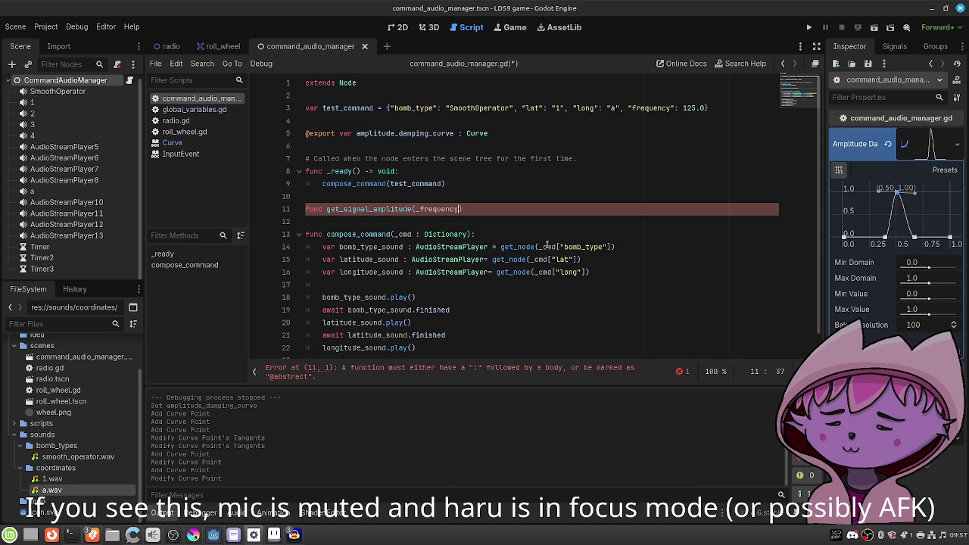
key(BackSpace)
key(BackSpace)
key(BackSpace)
text(cmd_freq)
key(Down)
key(Up)
text(: float):)
key(Return)
text(var)
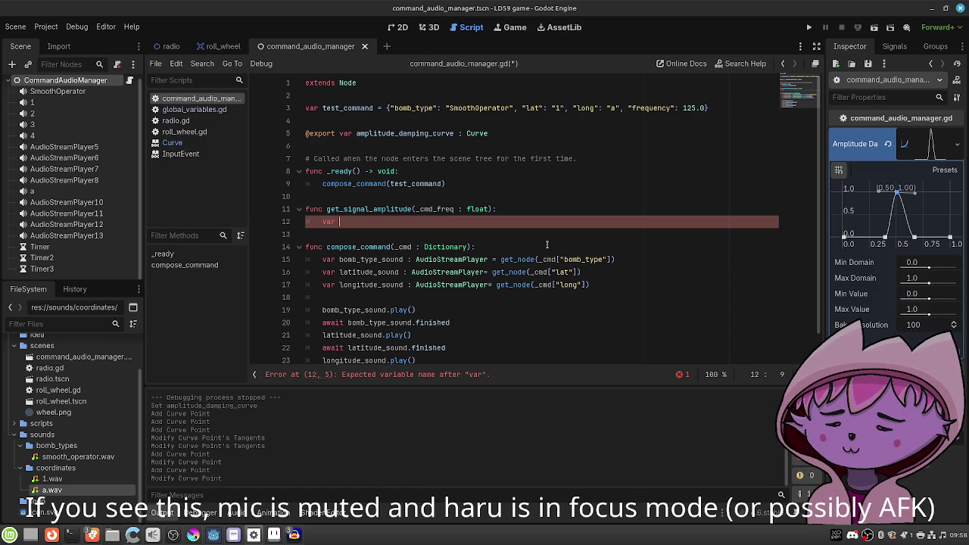
click(218, 111)
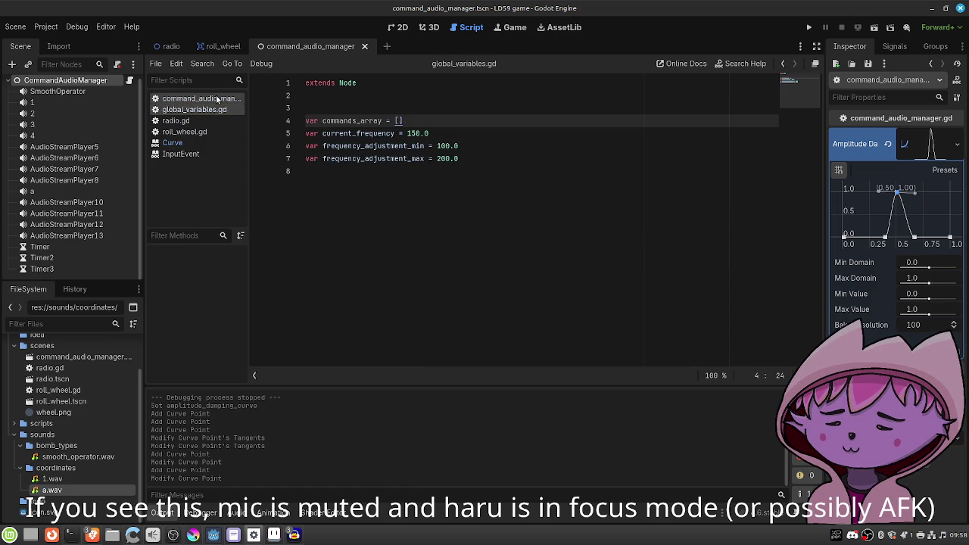
Back in command_audio_manager.gd, complete the line as var freq_diff = GlobalVariables.current_frequency.
click(217, 99)
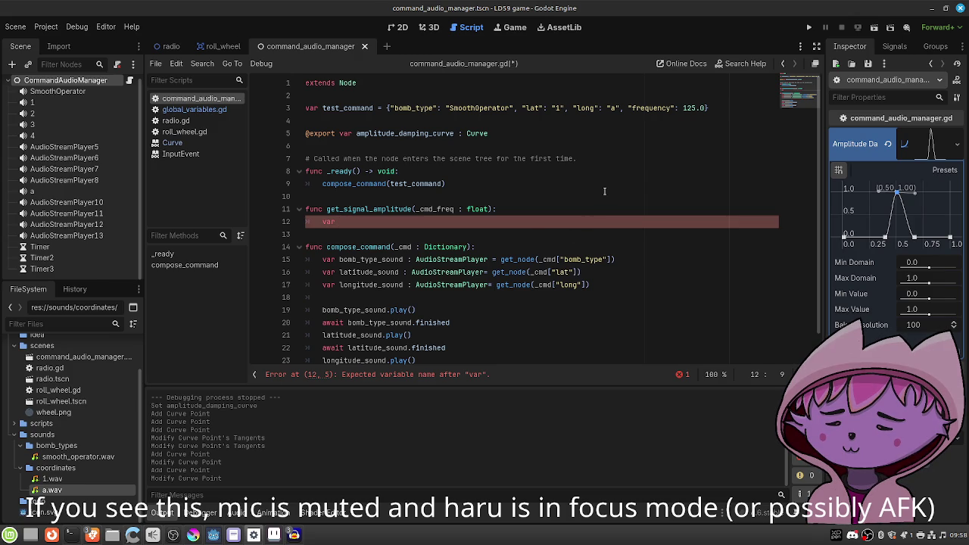
text(freq_diff = 0)
text(Glo)
key(Return)
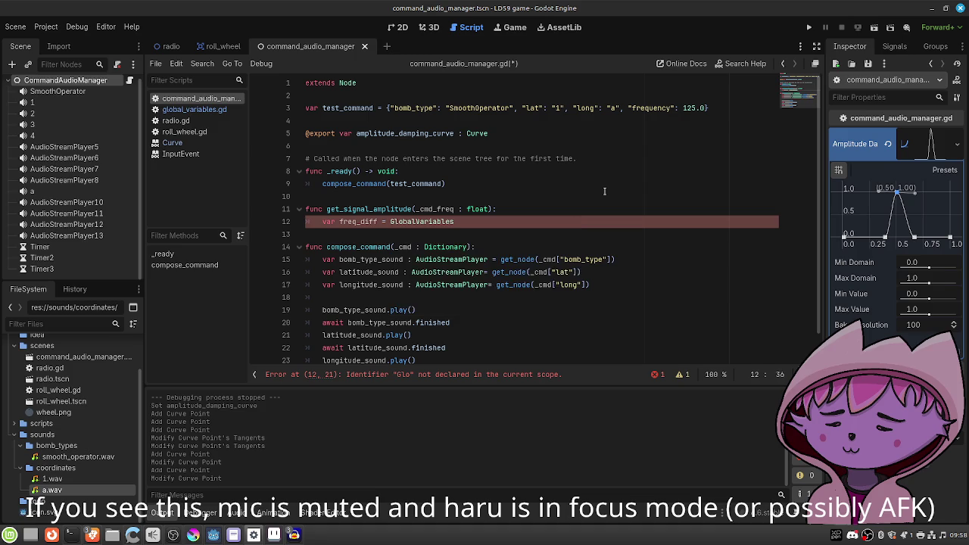
text(.)
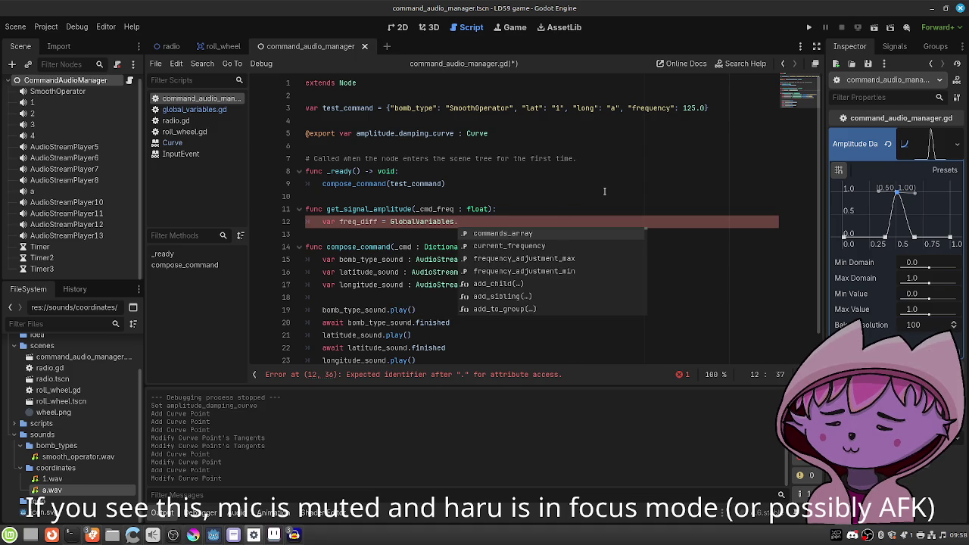
key(Down)
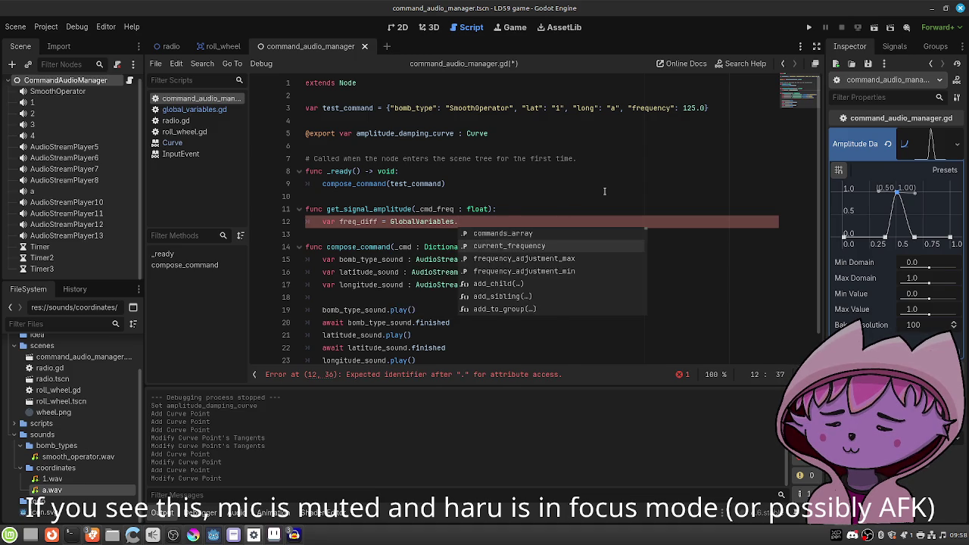
key(Return)
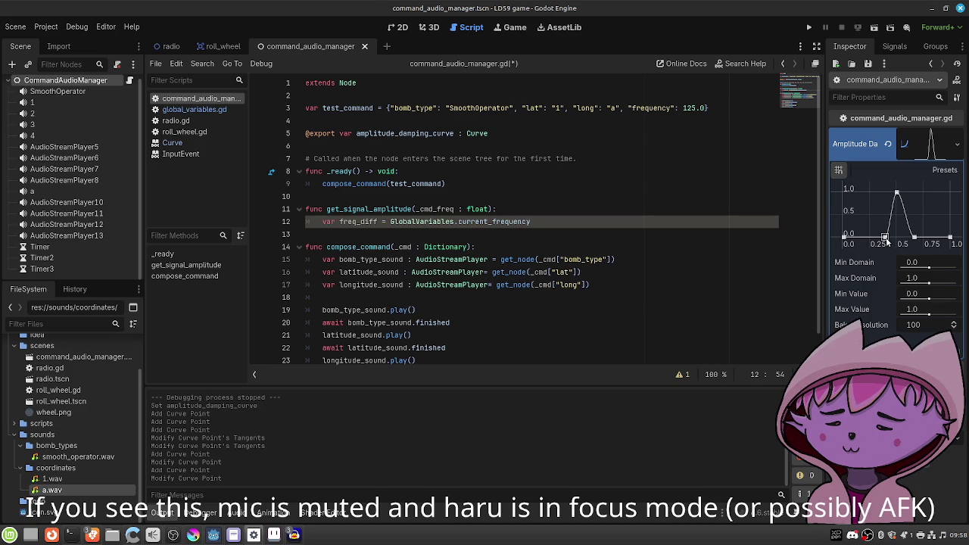
click(887, 239)
Delete the damping curve points at 0.40 and 0.0, moving the rest to (0,1) and (0.14,0).
right_click(884, 239)
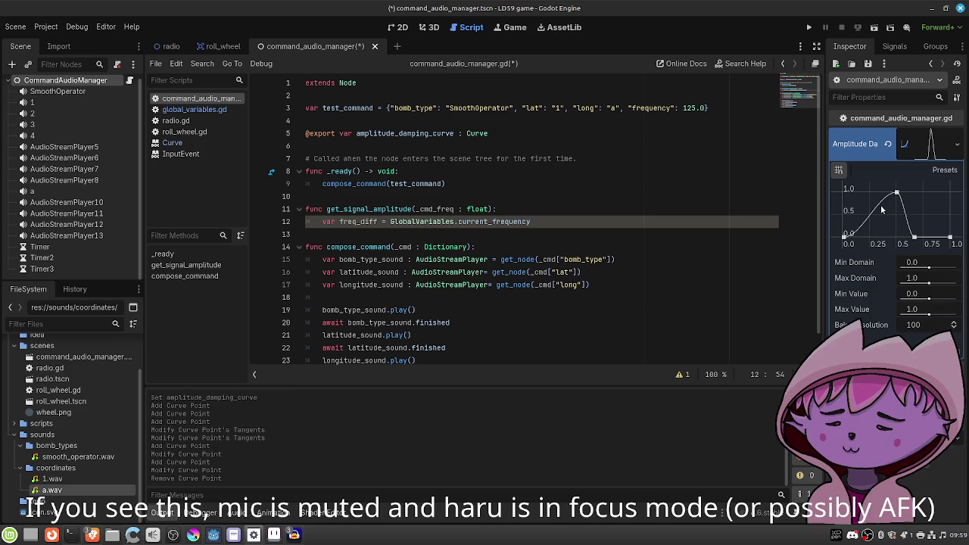
right_click(844, 238)
drag(896, 192, 844, 193)
drag(913, 239, 857, 244)
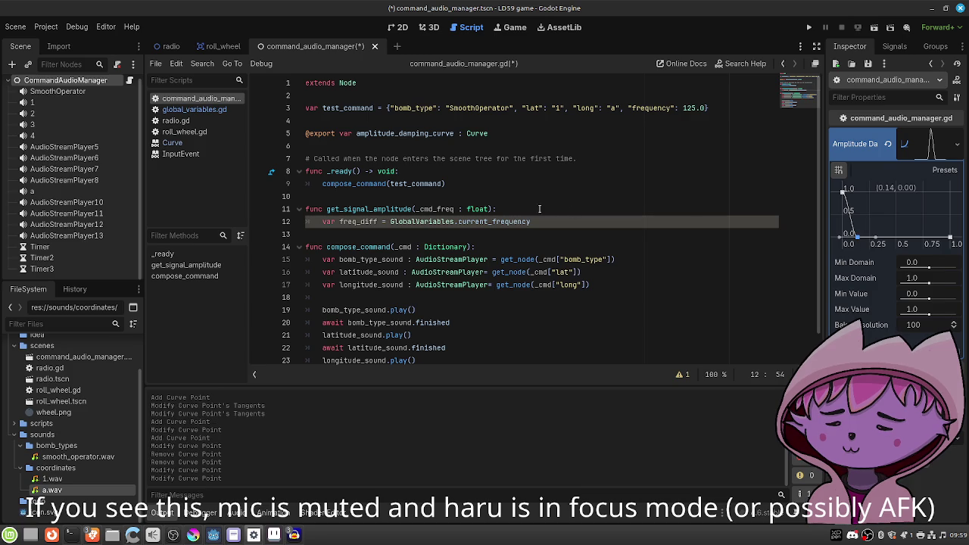
Rewrite line 12 as var freq_diff_norm = abs(GlobalVariables.current_frequency - _cmd_freq)/200.0 and save.
text(abs()
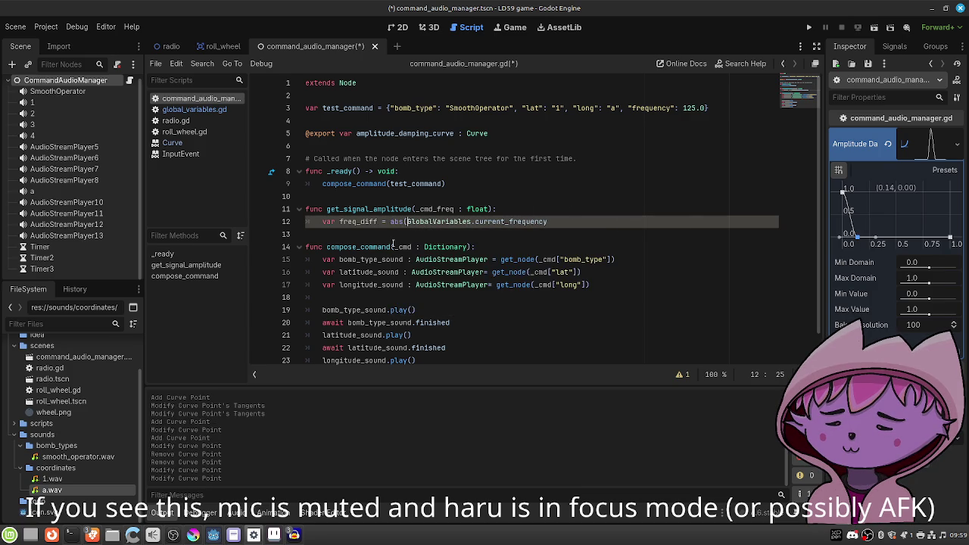
click(379, 221)
text(_nor)
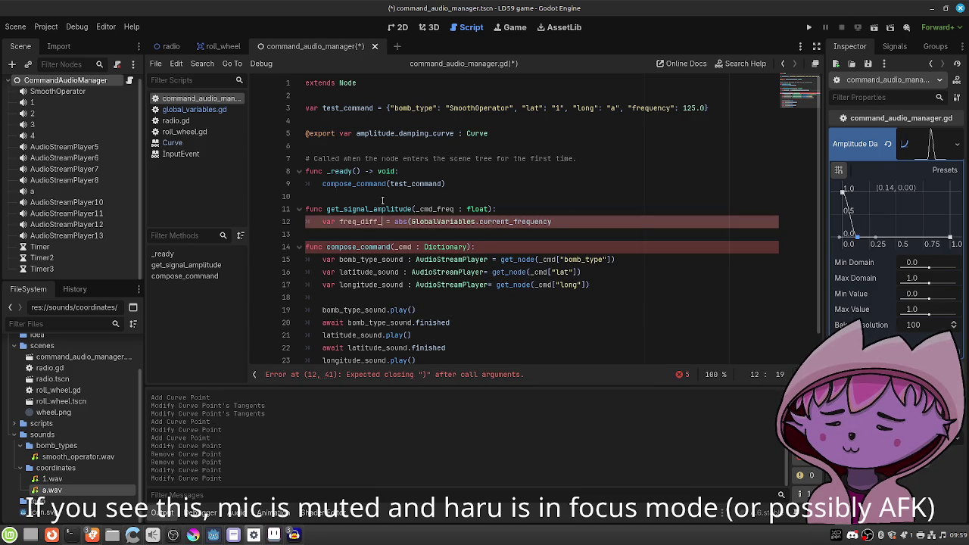
text(m)
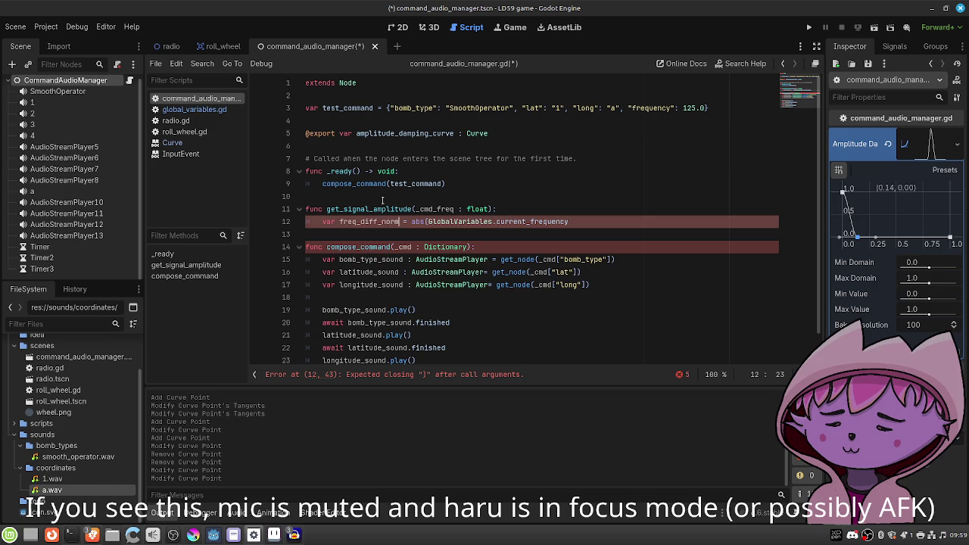
click(594, 221)
text(- )
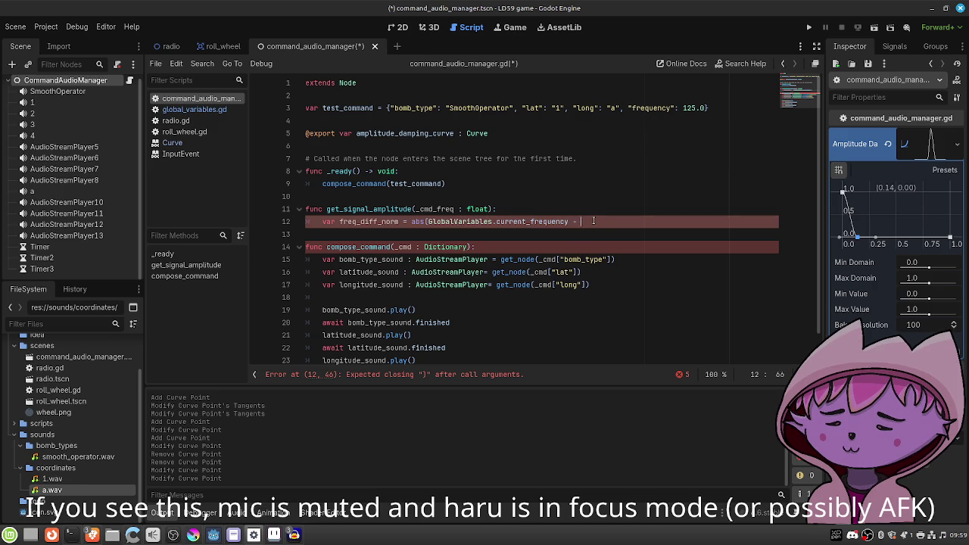
text(_cmd_)
key(Return)
text())
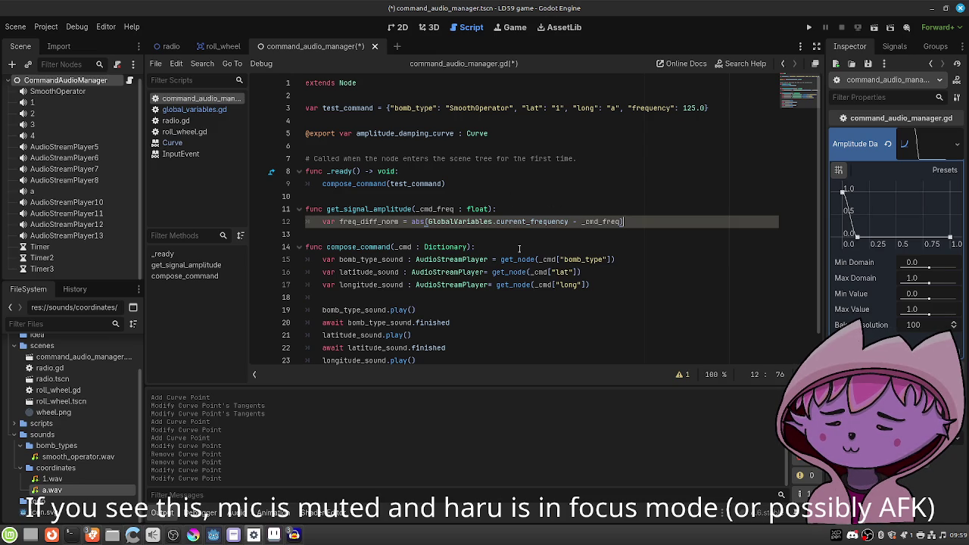
text(/200.0)
key(ctrl+s)
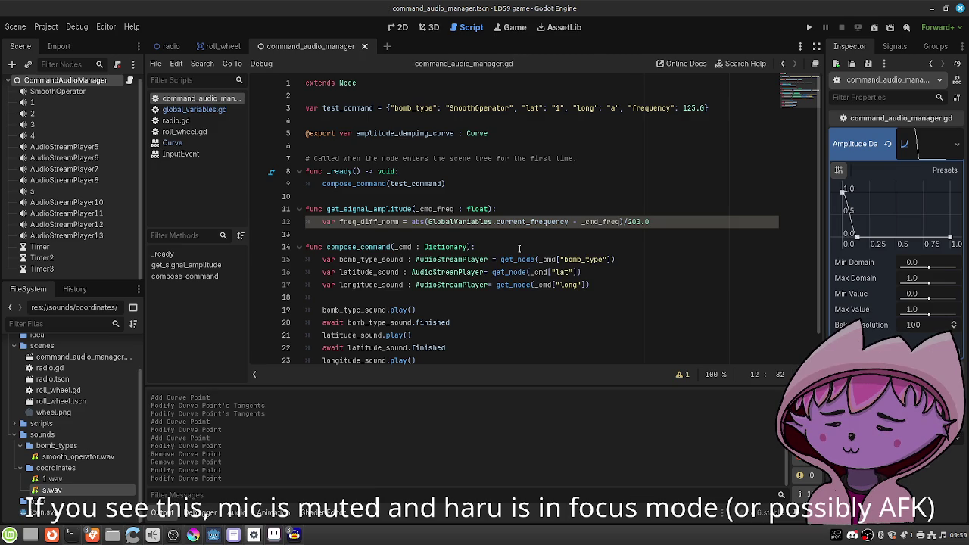
click(213, 111)
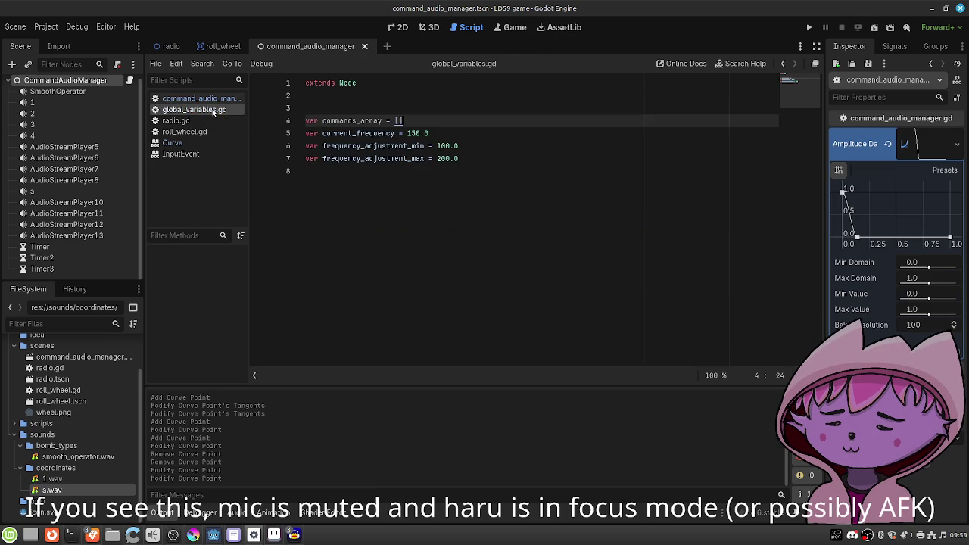
Copy frequency_adjustment_max from global_variables.gd and paste it in parentheses in place of the 200.0 divisor.
drag(425, 158, 323, 160)
key(ctrl+c)
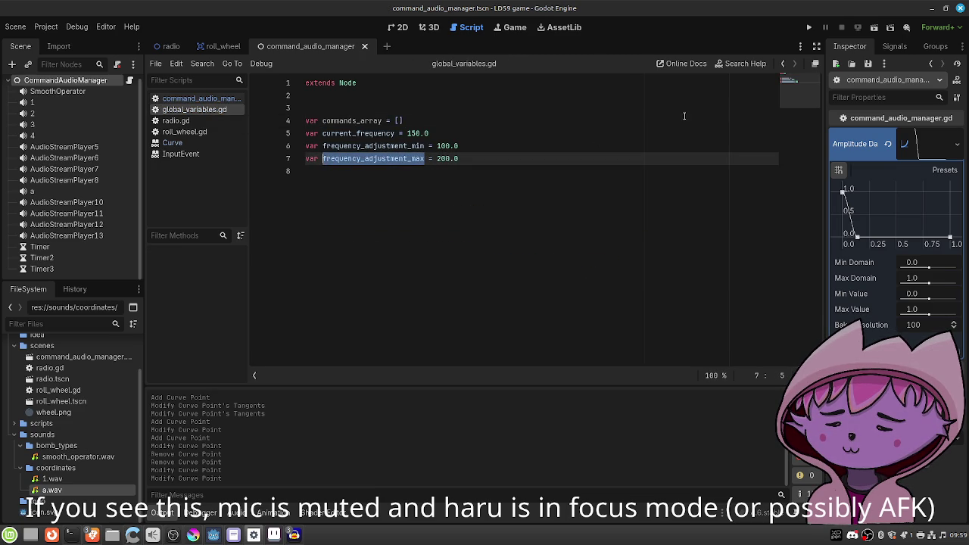
click(785, 65)
key(BackSpace)
key(BackSpace)
key(BackSpace)
text(()
key(ctrl+v)
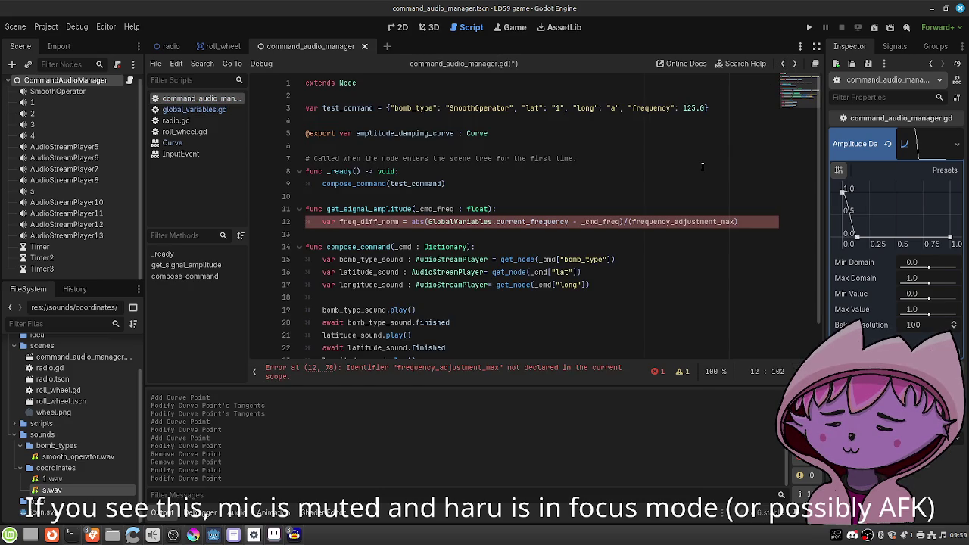
Write the divisor as (GlobalVariables.frequency_adjustment_max-GlobalVariables.frequency_adjustment_min) using autocomplete.
key(Left)
key(Left)
key(Left)
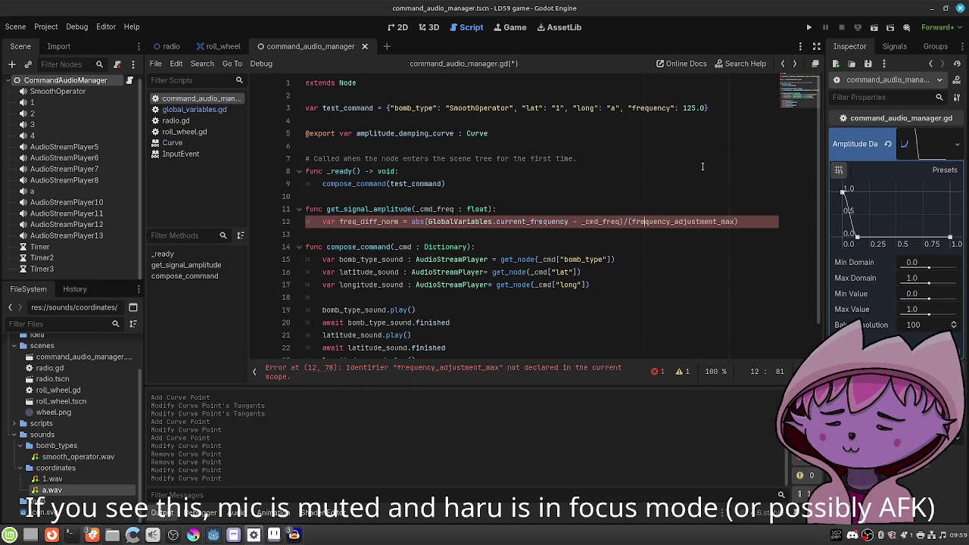
text(Glo)
key(Tab)
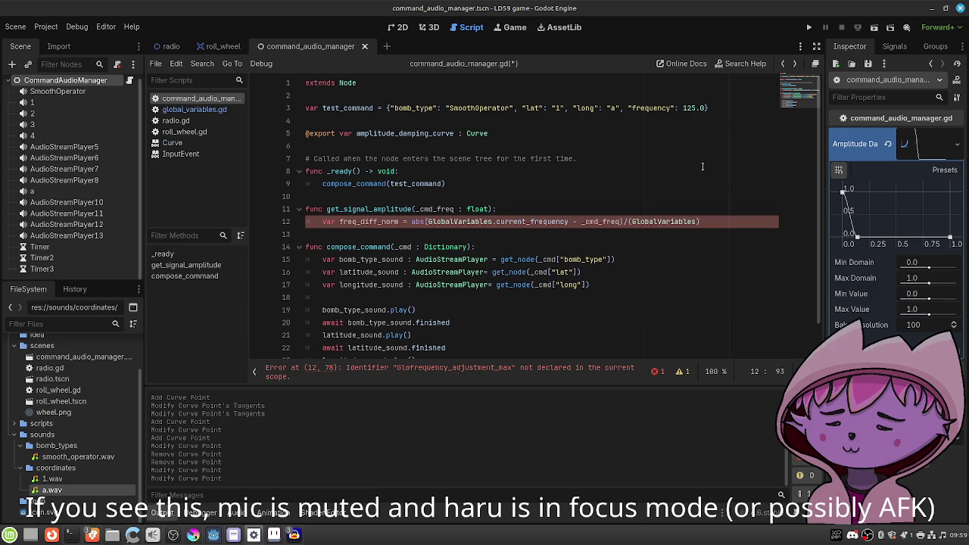
text(.)
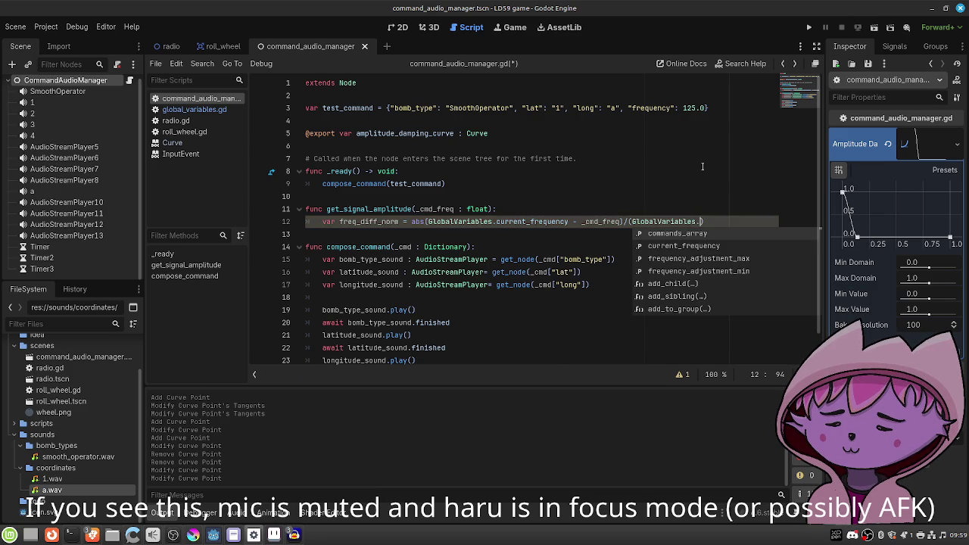
key(Down)
key(Down)
key(Tab)
text(-Glo)
key(Tab)
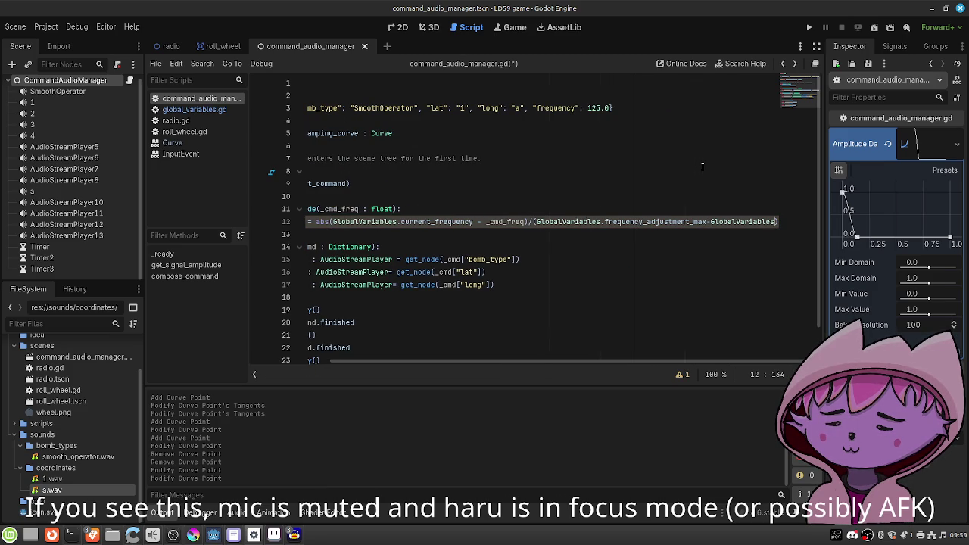
text(.f)
key(Down)
key(Tab)
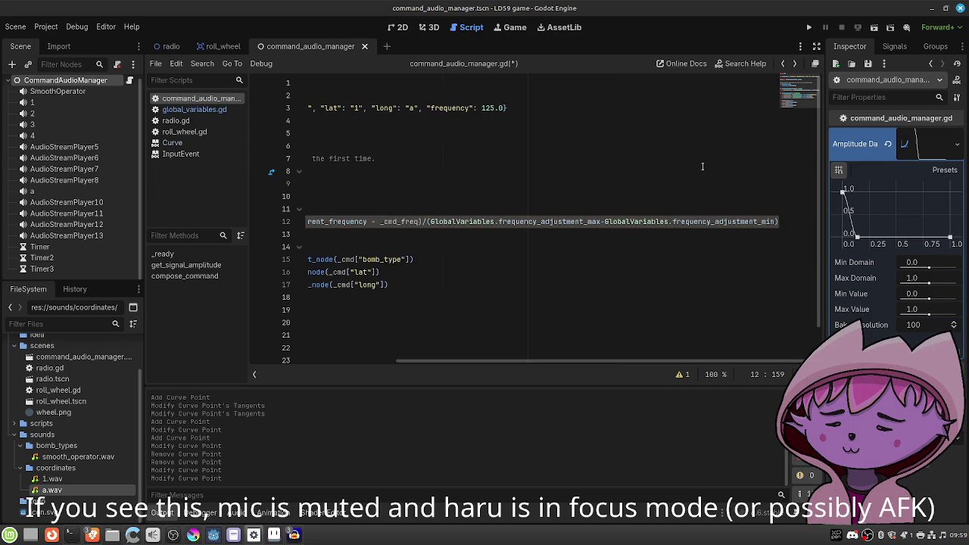
drag(520, 360, 374, 360)
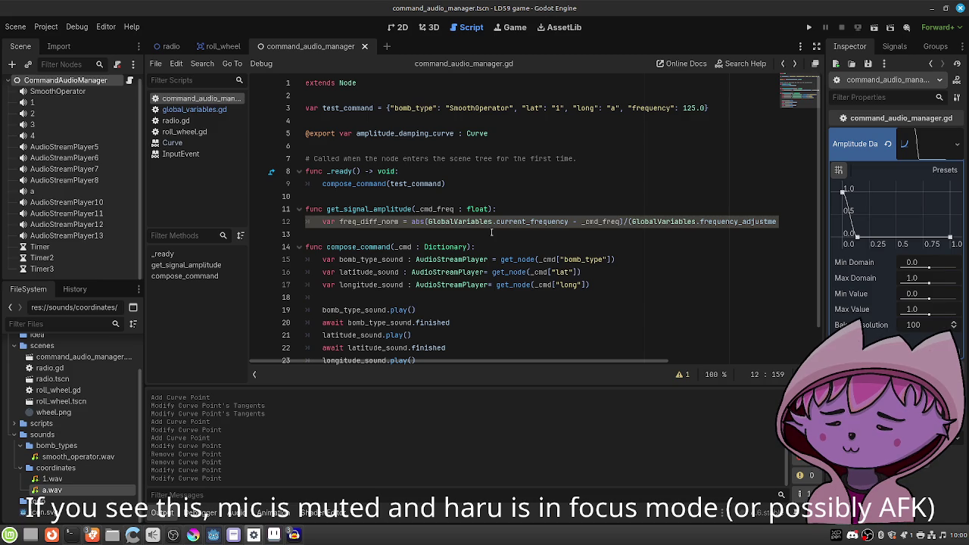
Declare get_signal_amplitude with a '-> float' return type.
click(491, 233)
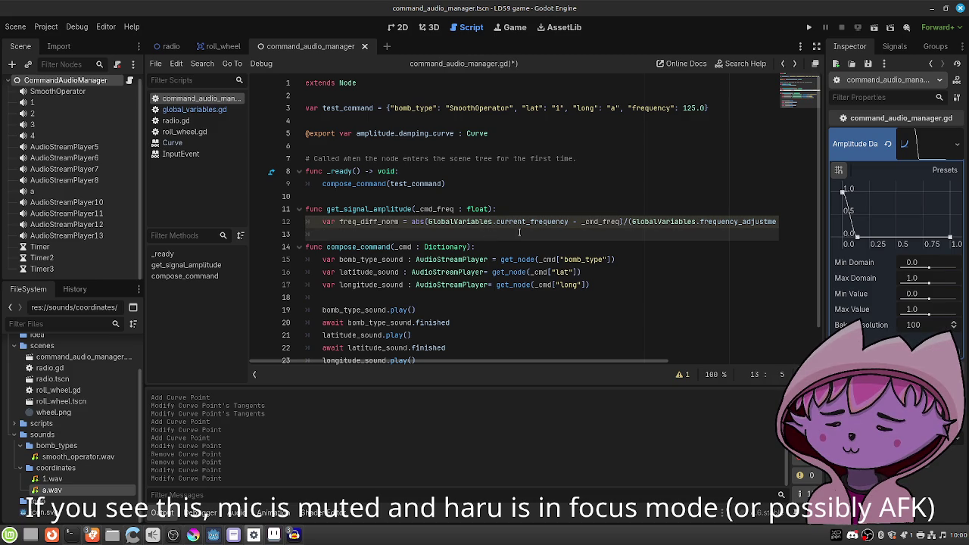
click(508, 209)
key(BackSpace)
text(-> float:)
Add 'var amplitude_val = amplitude_damping_curve.sample(freq_diff_norm)' to the function body.
key(Down)
key(End)
key(Return)
text(var )
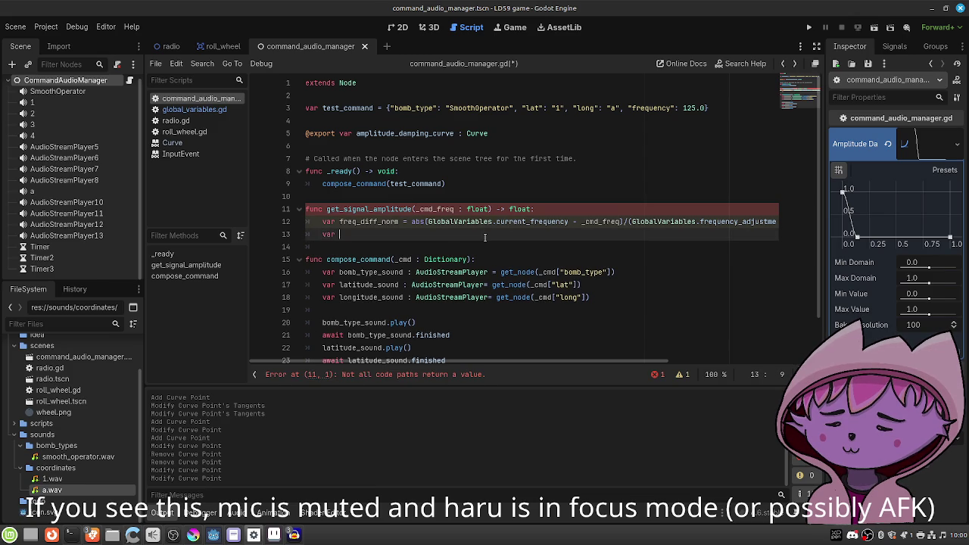
text(am)
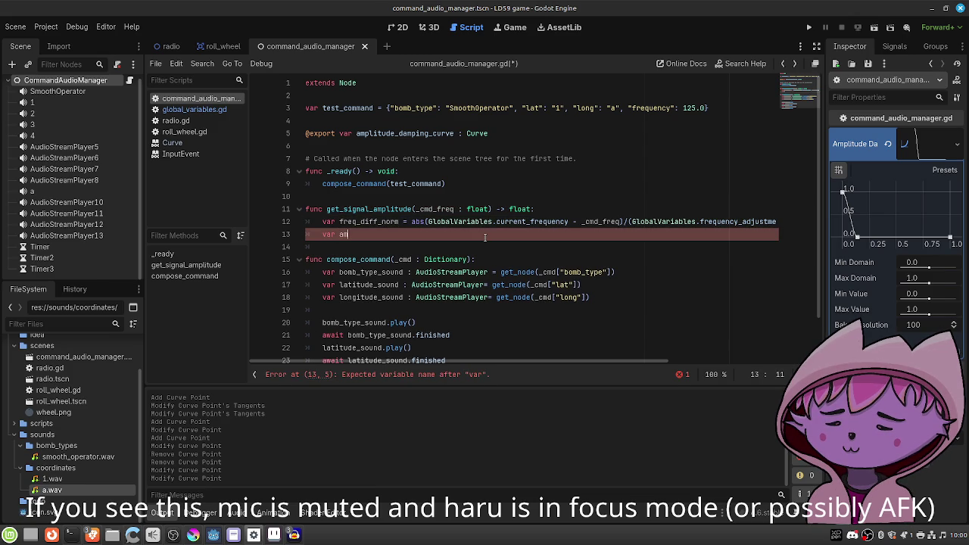
text(plitude_val =)
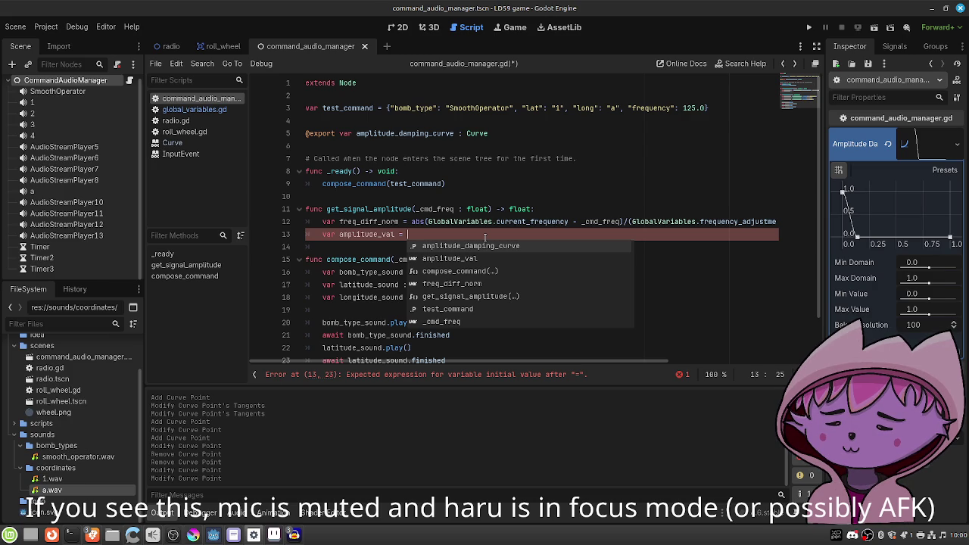
text(a)
key(Return)
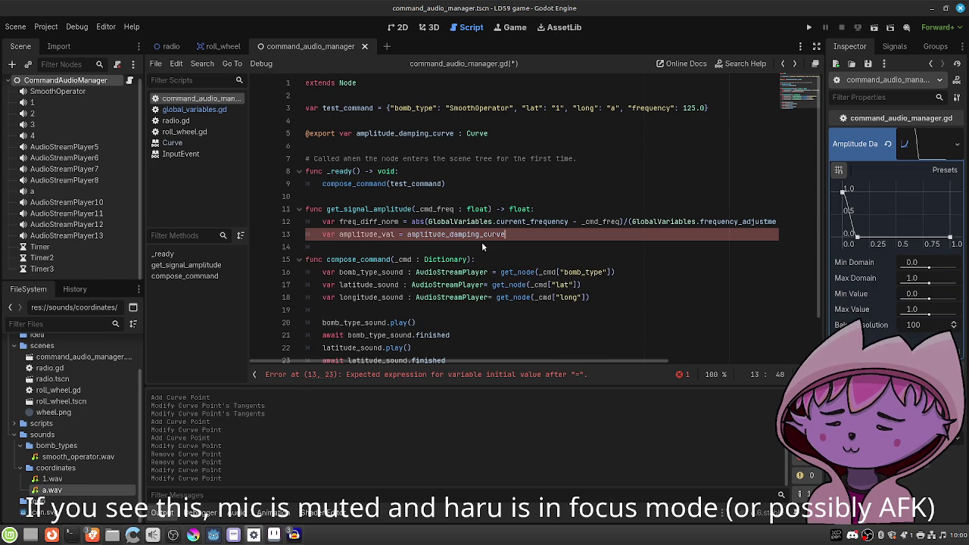
text(.sam)
key(Return)
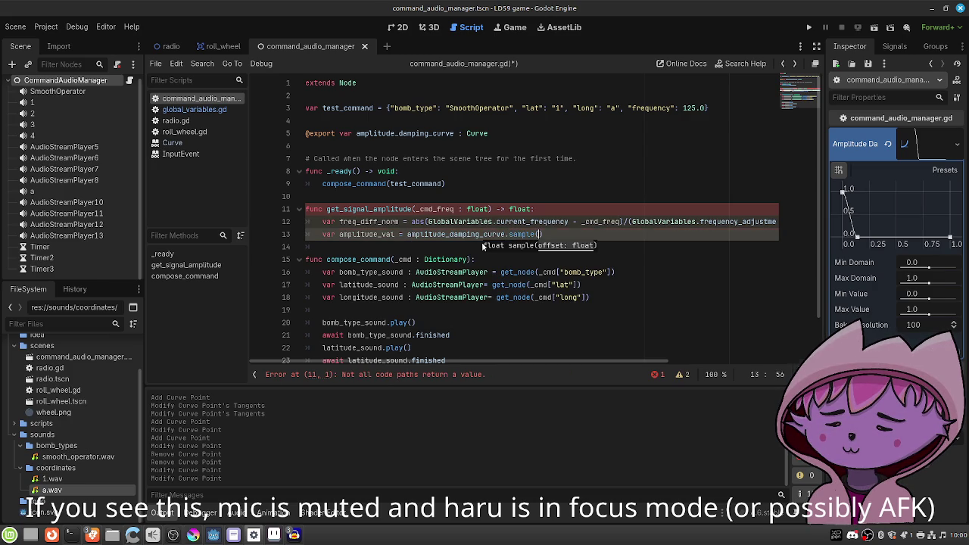
text(freq_diff_no)
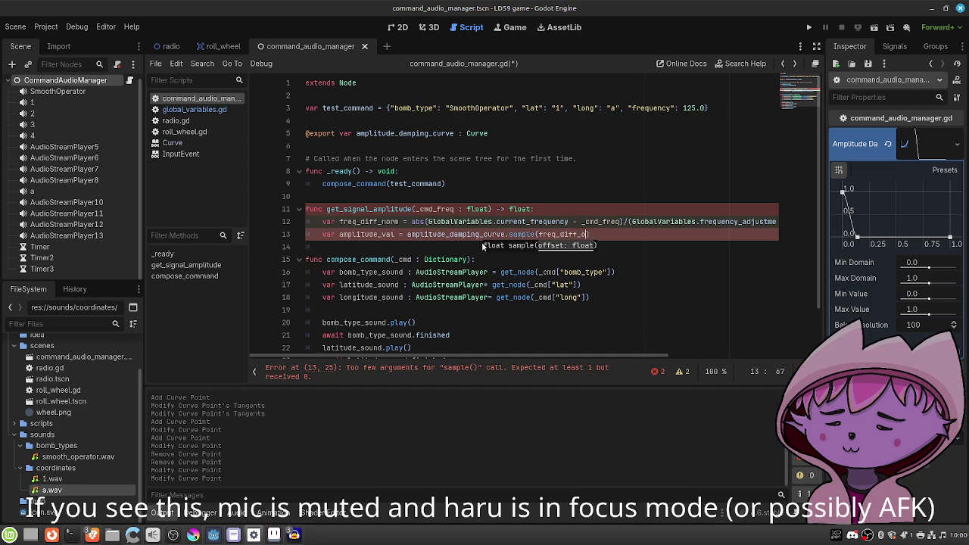
text(rm)
key(ctrl+s)
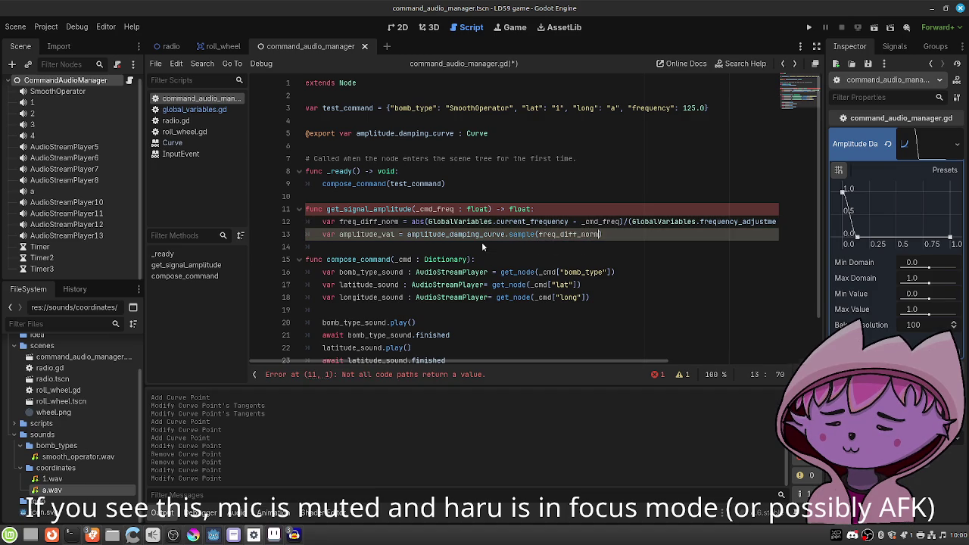
text())
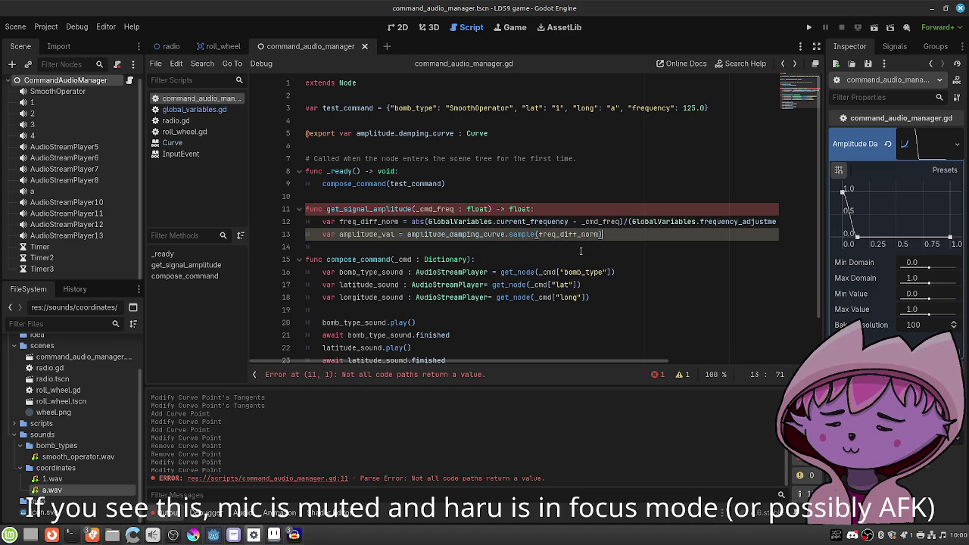
Add 'return amplitude_val' to get_signal_amplitude and save the script.
key(Return)
text(return ampli)
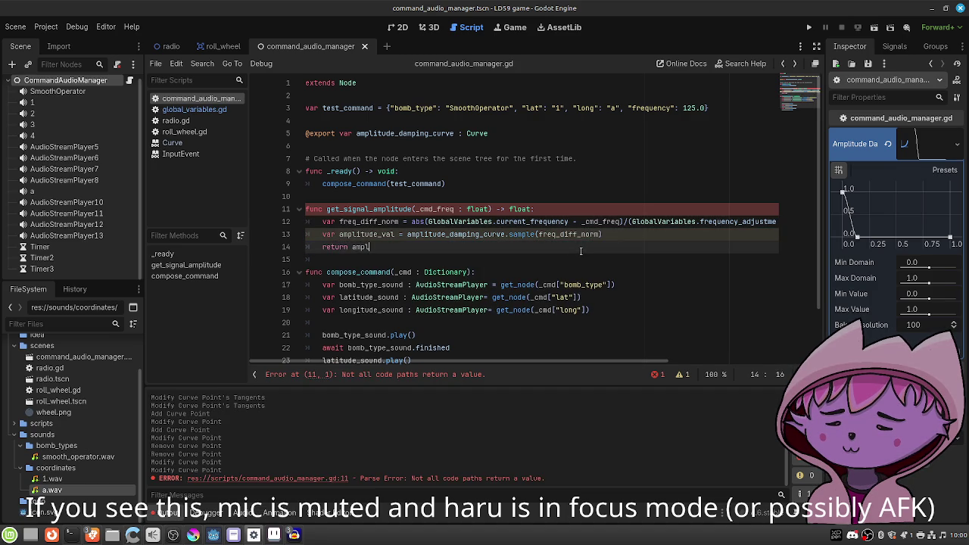
key(Down)
key(Return)
key(ctrl+s)
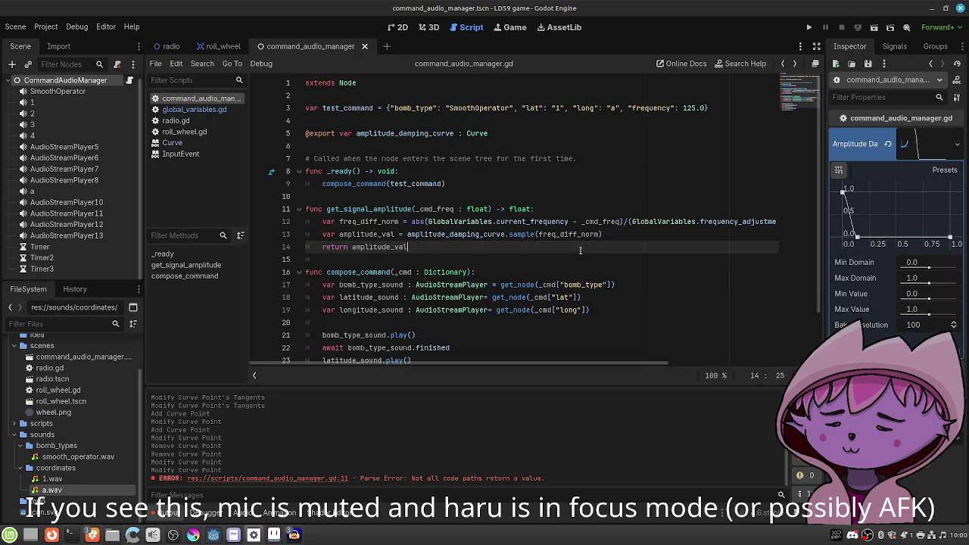
click(575, 184)
key(Return)
Print get_signal_amplitude(125.0) in _ready, save, and run the scene to check the output.
text(print()
text(get_si)
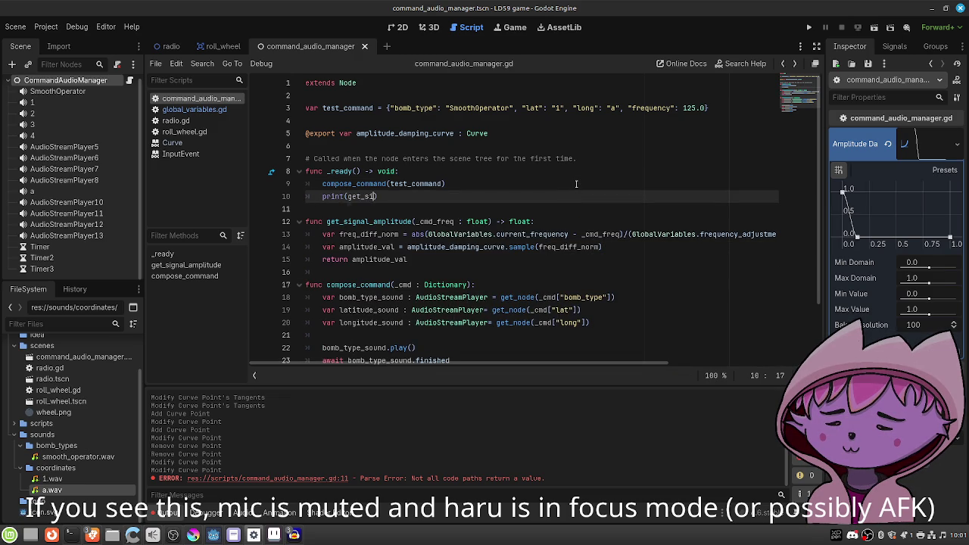
key(Return)
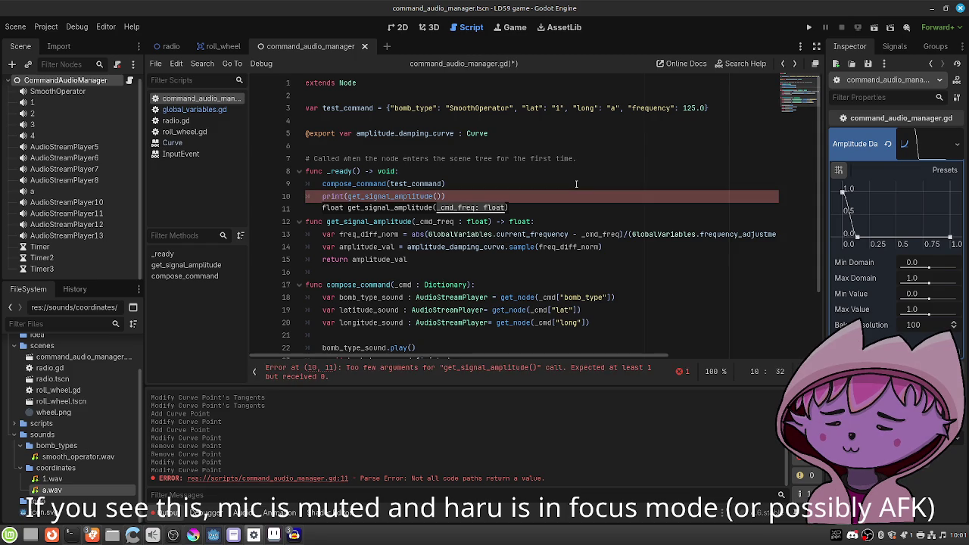
text(125.0)
key(ctrl+s)
click(873, 27)
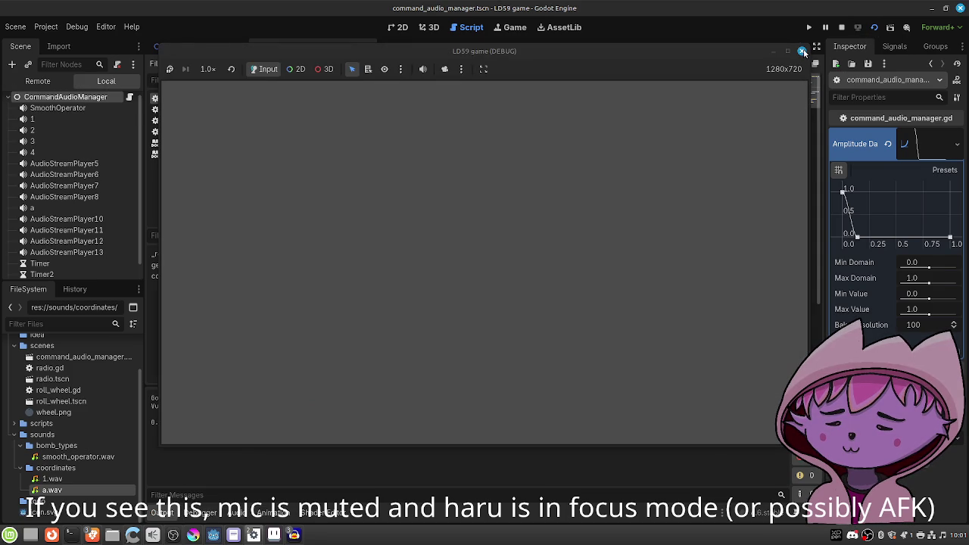
click(801, 51)
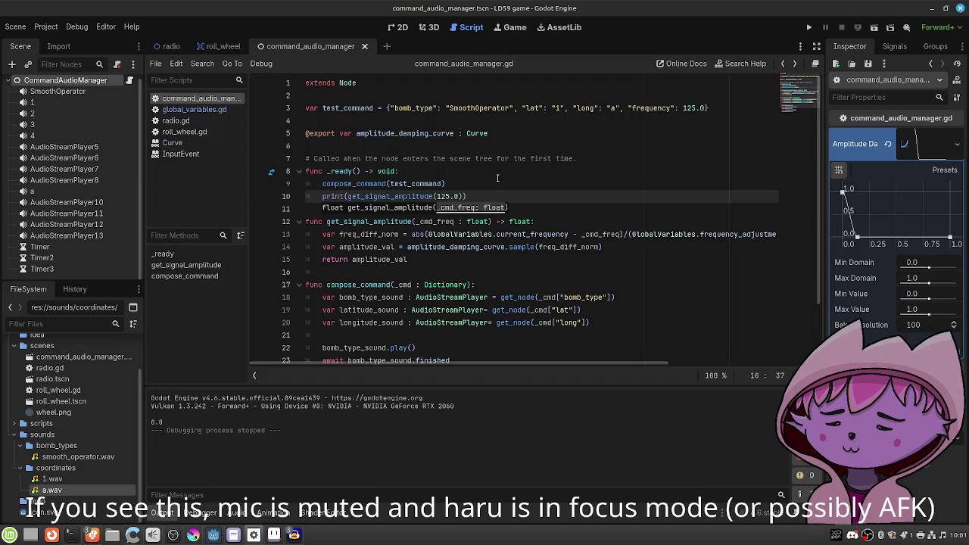
Try 149.0 as the test frequency, restore it to 125.0, and rerun the scene.
key(BackSpace)
key(BackSpace)
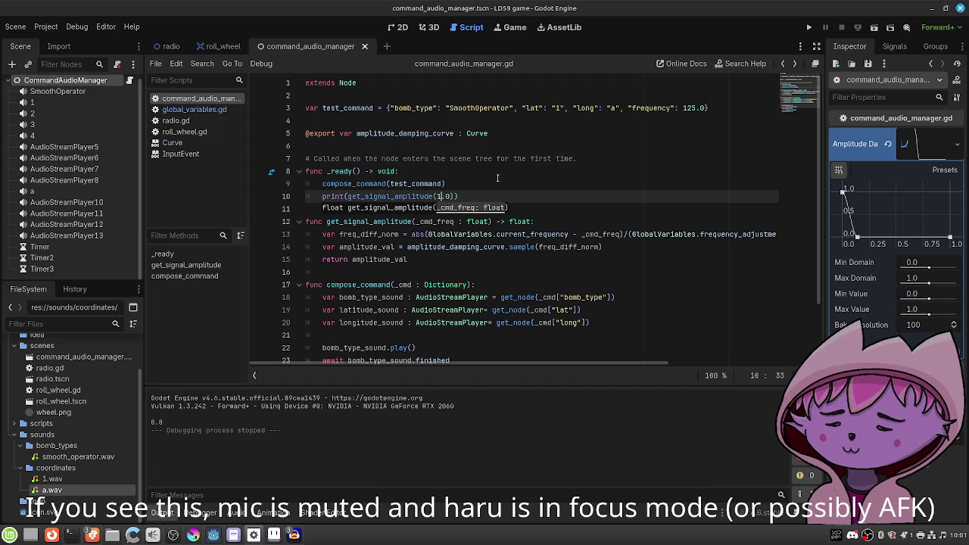
text(49)
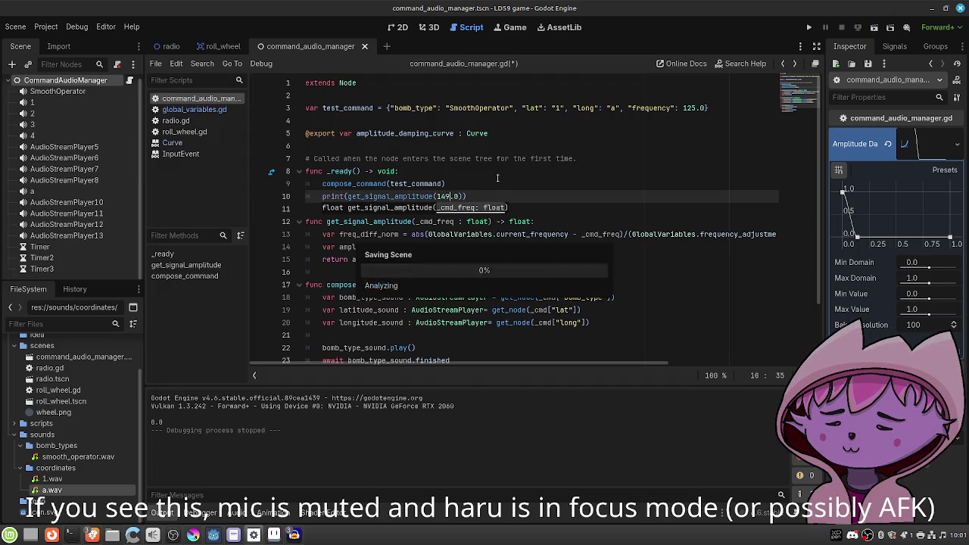
key(BackSpace)
key(BackSpace)
text(2)
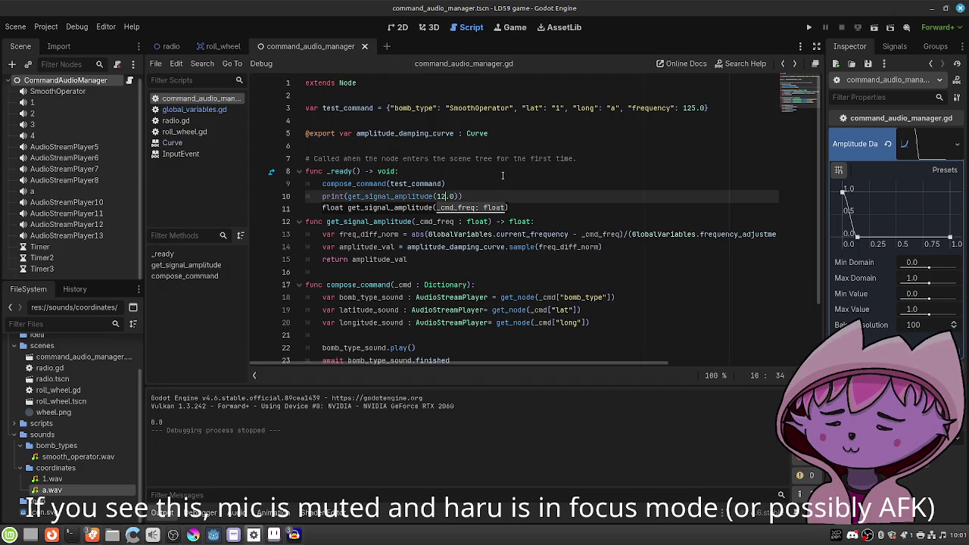
text(5)
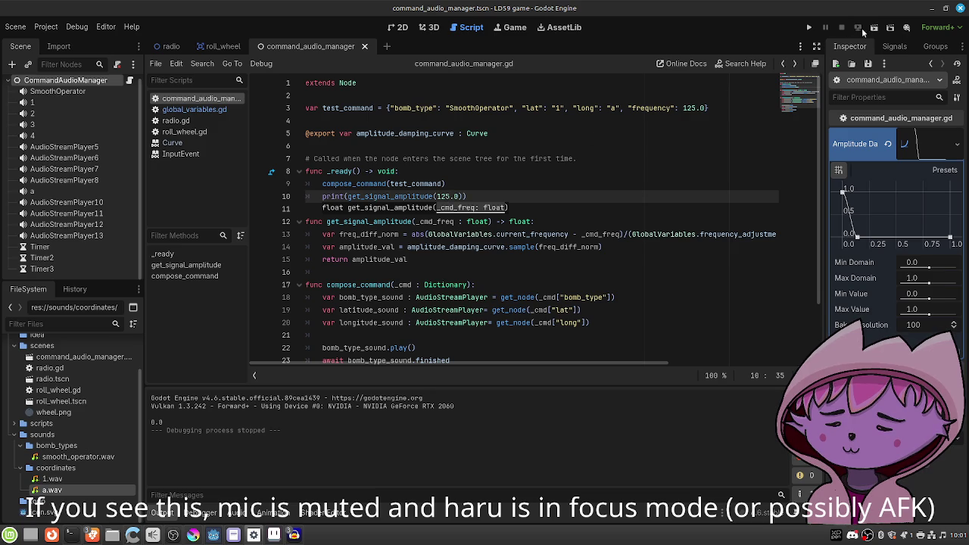
click(874, 28)
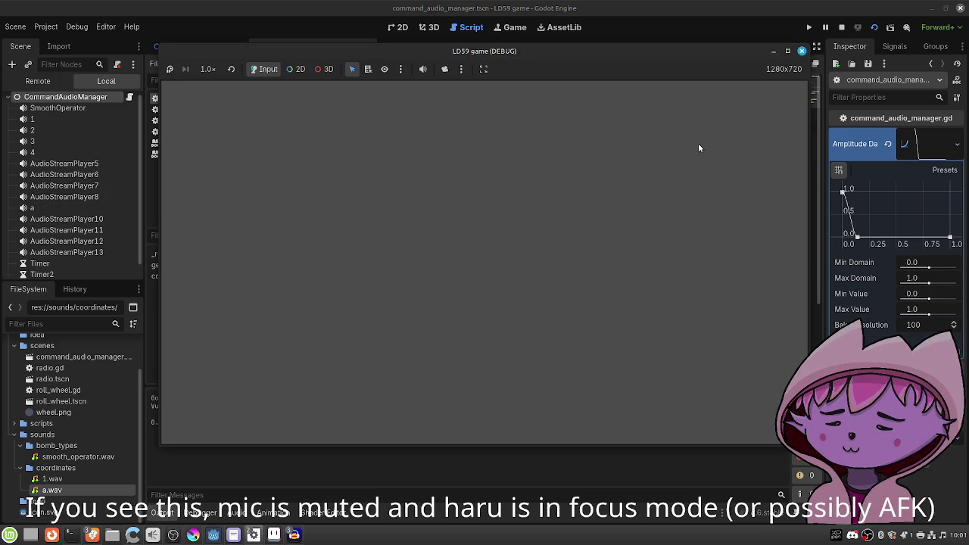
click(801, 50)
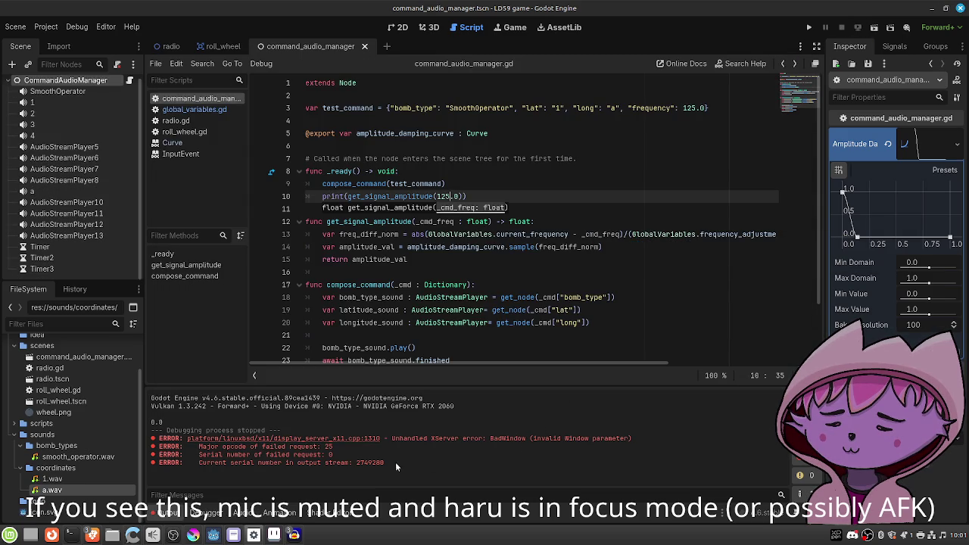
Comment out the compose_command call, save, and run the amplitude test at 150.0.
click(324, 187)
text(#)
key(ctrl+s)
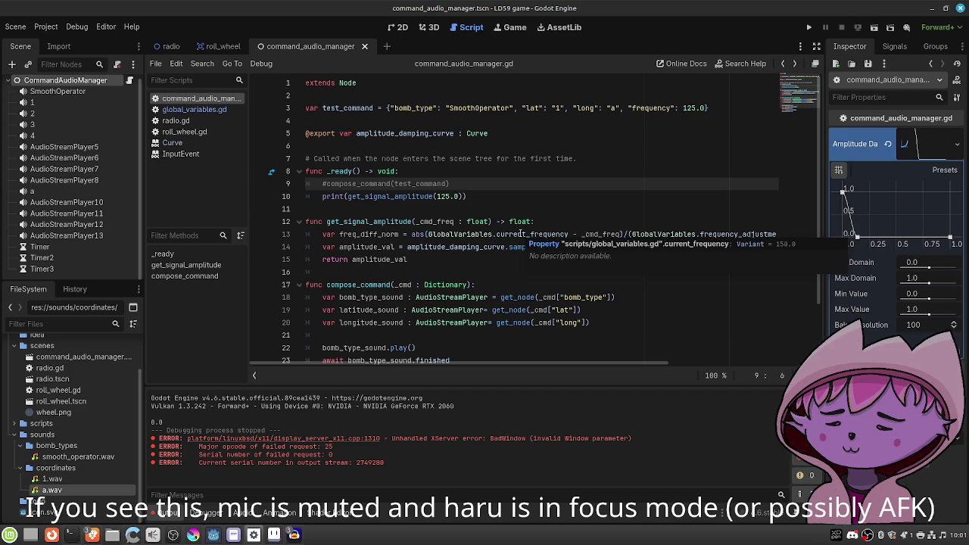
click(453, 196)
key(BackSpace)
key(BackSpace)
text(50)
click(873, 28)
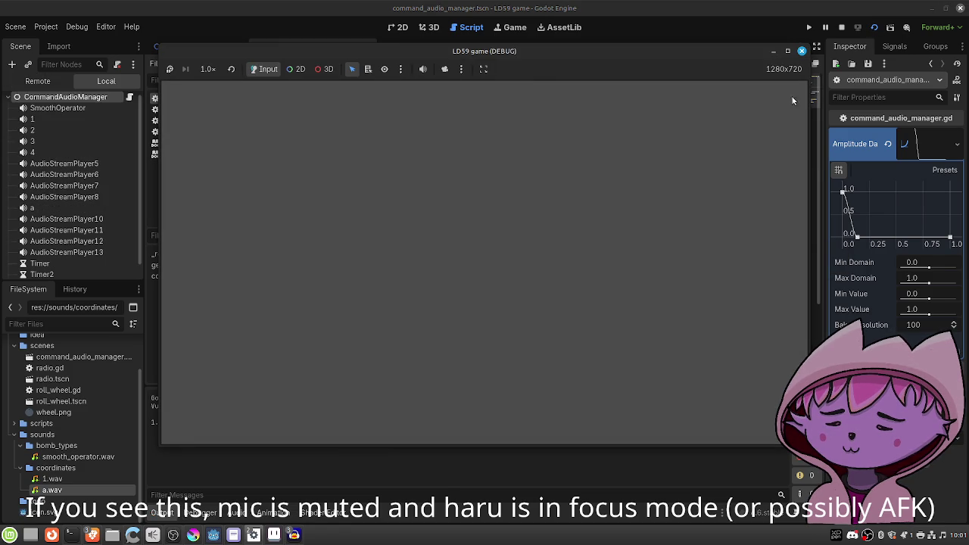
click(802, 50)
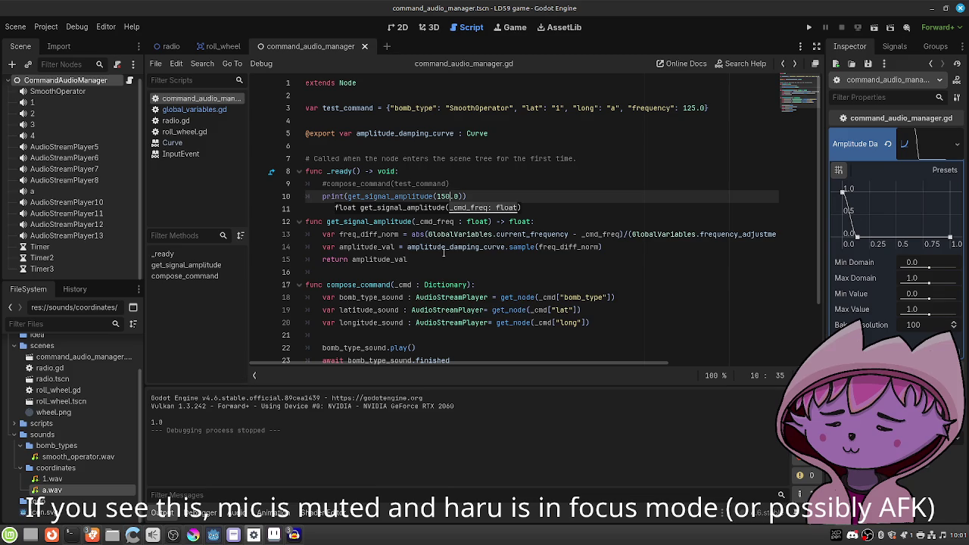
Change the test frequency to 149.0 and run the scene again.
key(BackSpace)
key(BackSpace)
text(49)
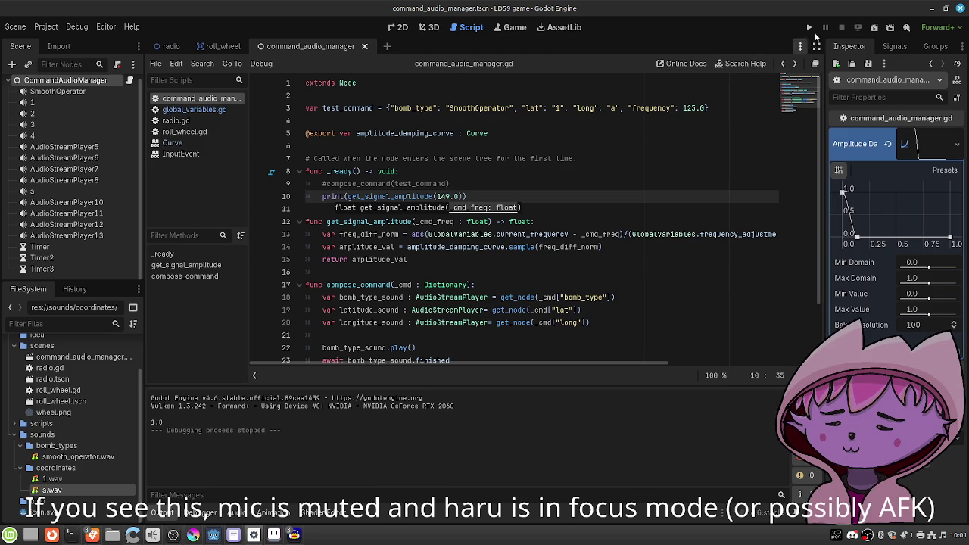
click(873, 28)
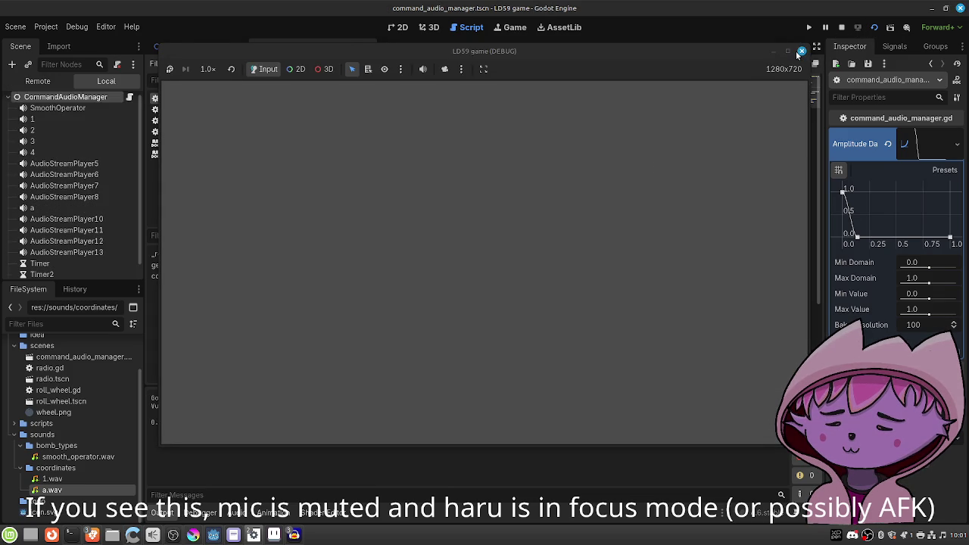
click(802, 51)
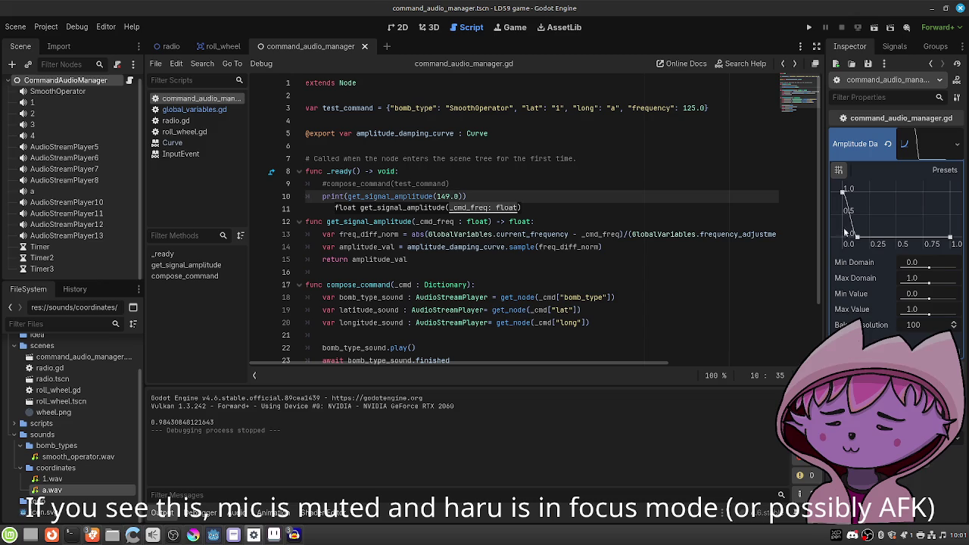
Pull the damping curve's first point left, test 146.0, and run to get about 0.446.
drag(856, 239, 850, 241)
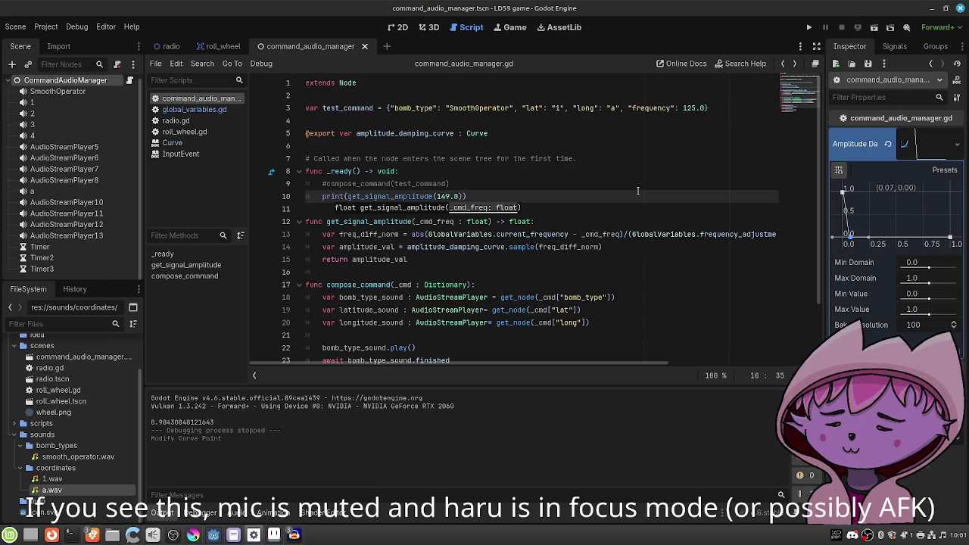
click(452, 196)
key(BackSpace)
text(6)
click(874, 27)
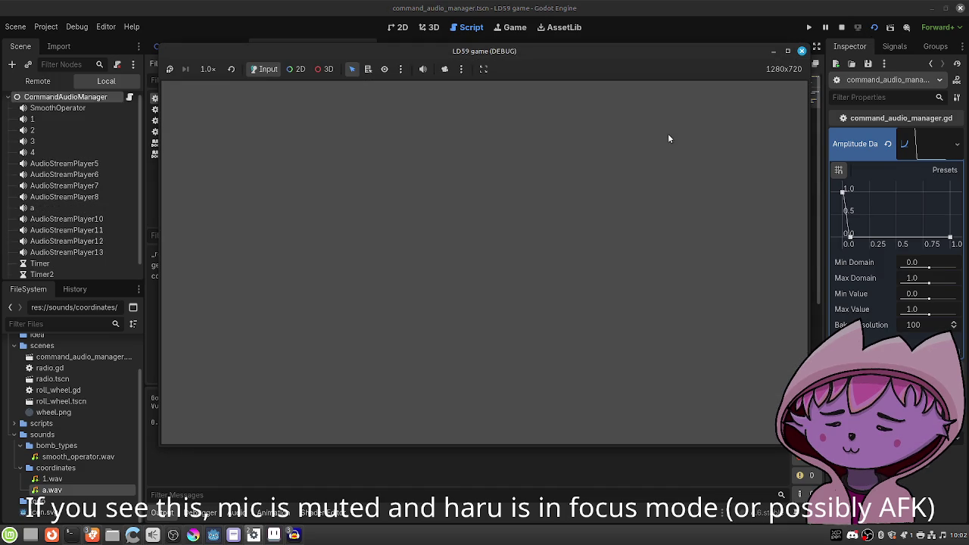
click(802, 51)
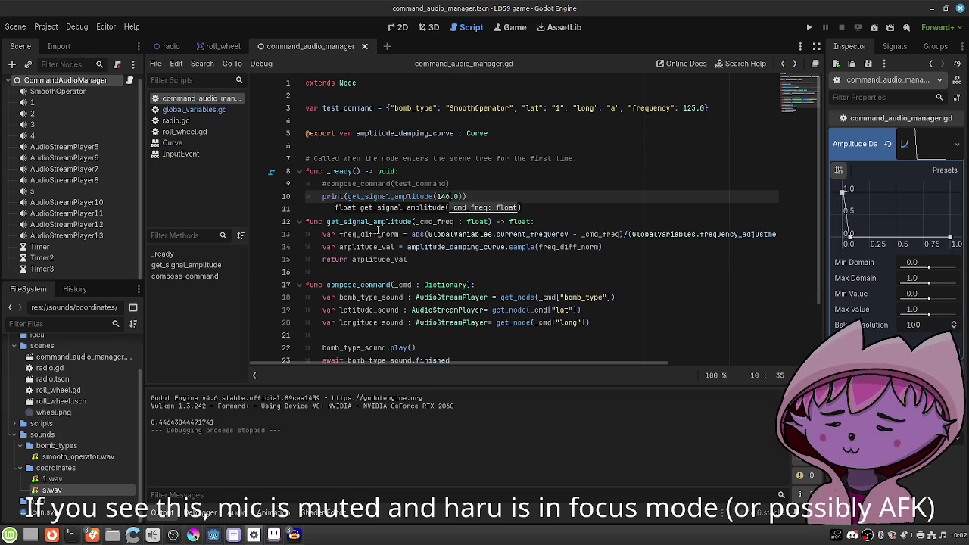
scroll(383, 227, down, 2)
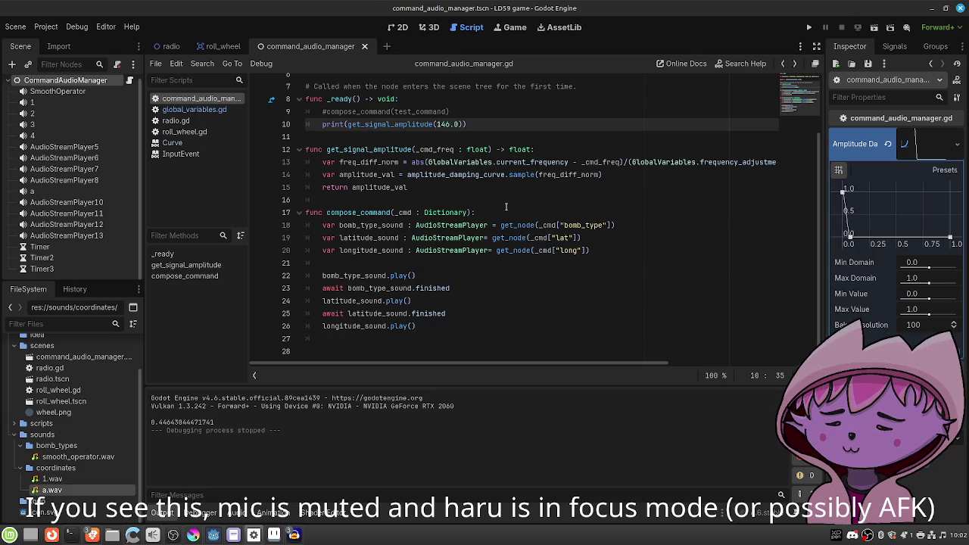
Check audio player node 1's properties in the Inspector.
click(470, 264)
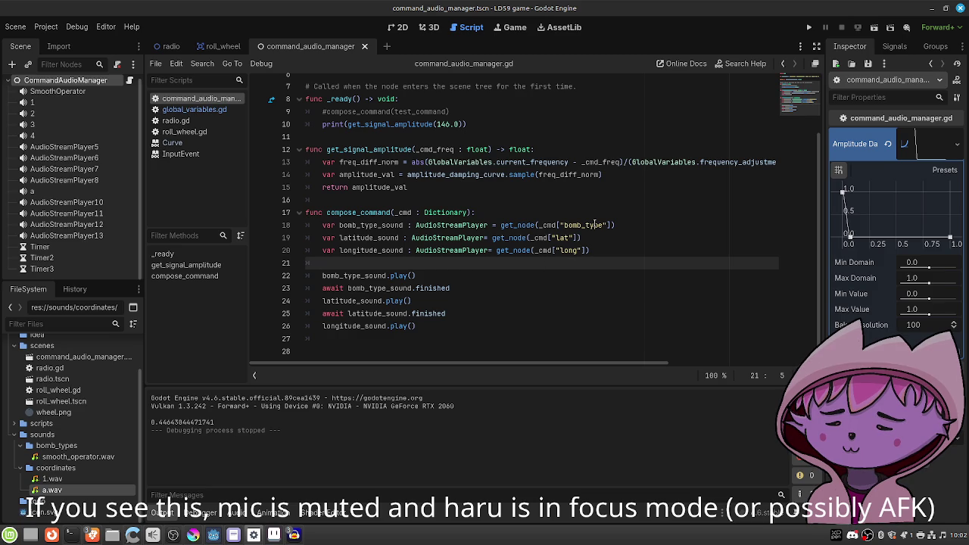
click(108, 104)
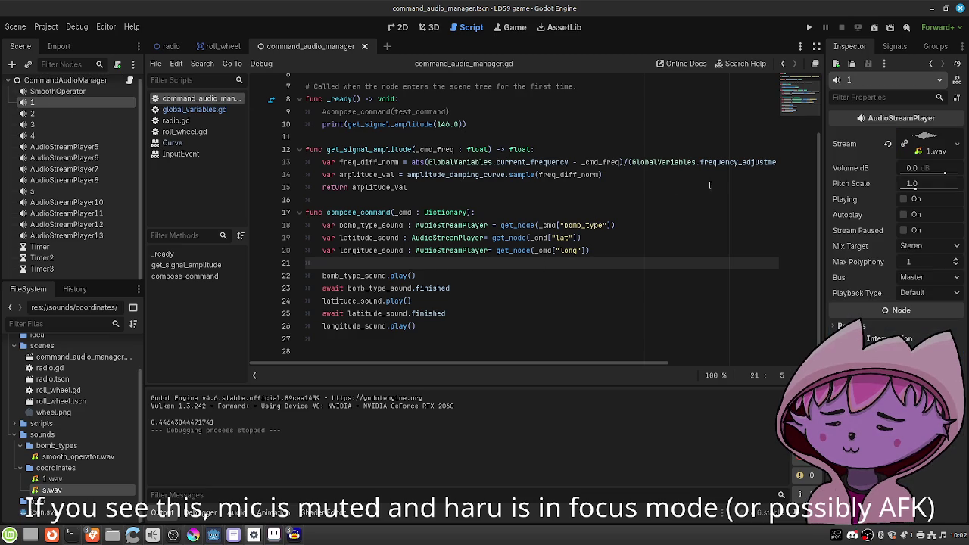
mouse_move(849, 170)
Add 'bomb_type_sound.volume_linear = get_signal_amplitude(_cmd["frequency"])' in compose_command.
key(Return)
text(bom)
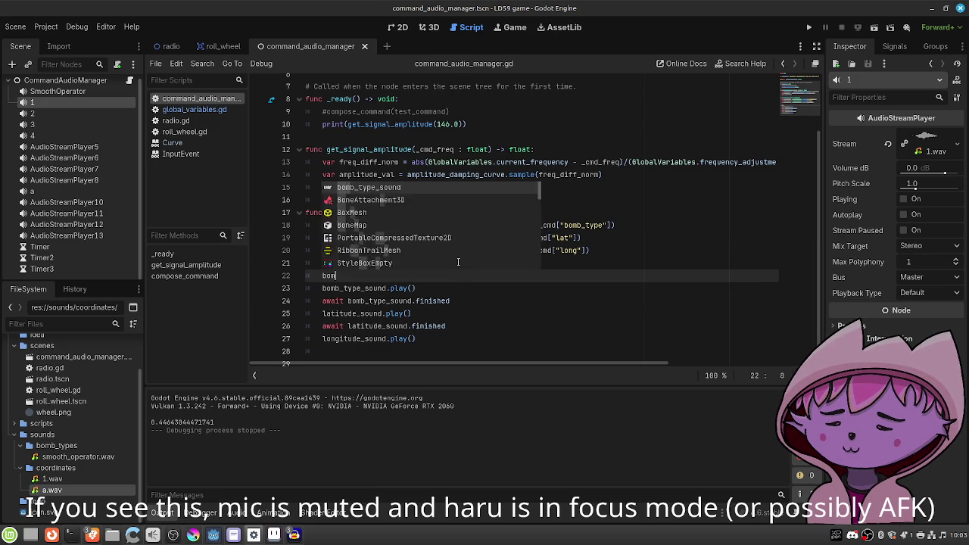
text(b_type.vo)
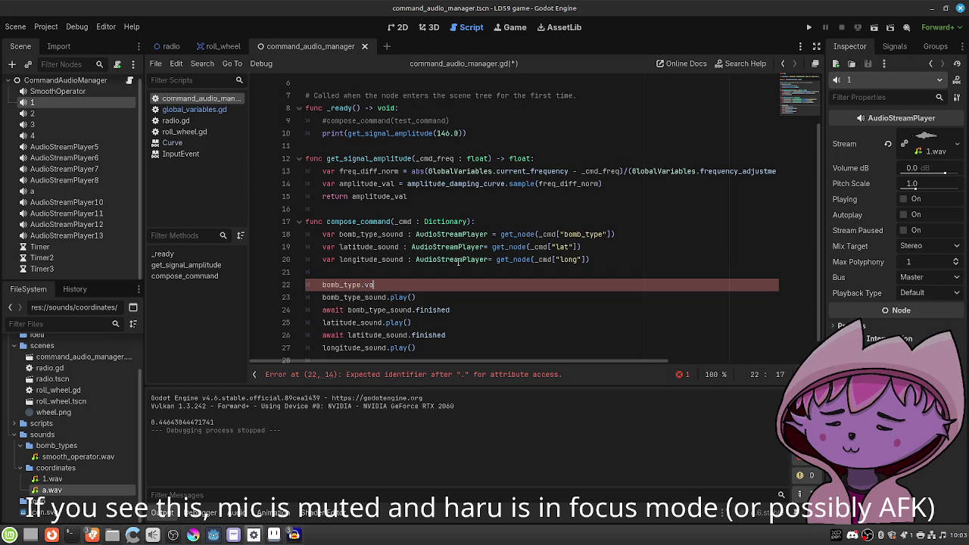
key(BackSpace)
text(_sound.)
text(vo)
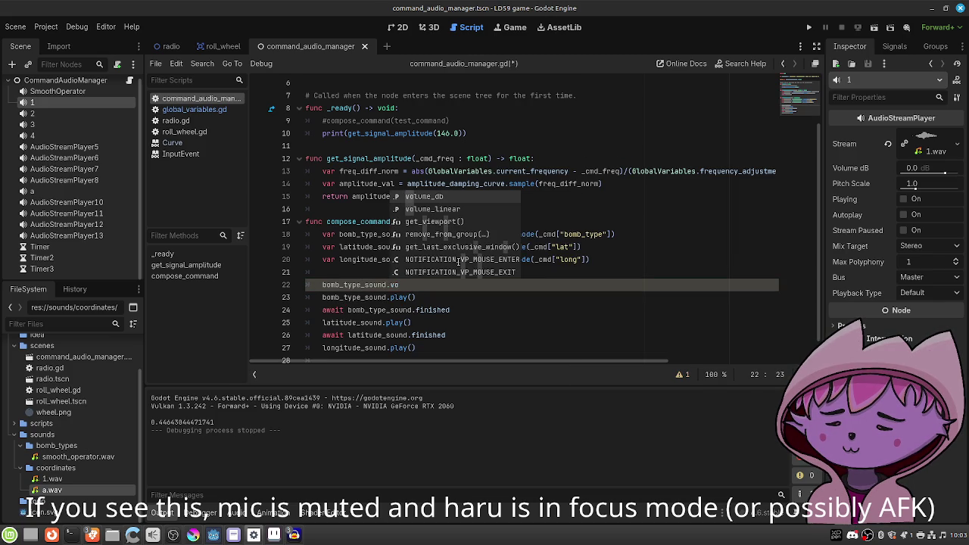
key(Down)
key(Return)
text(= )
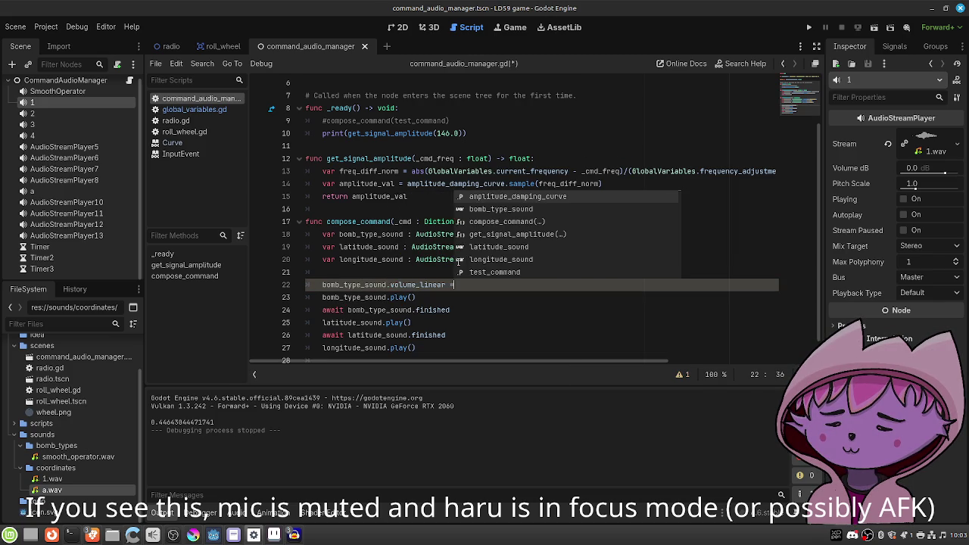
text(get_si)
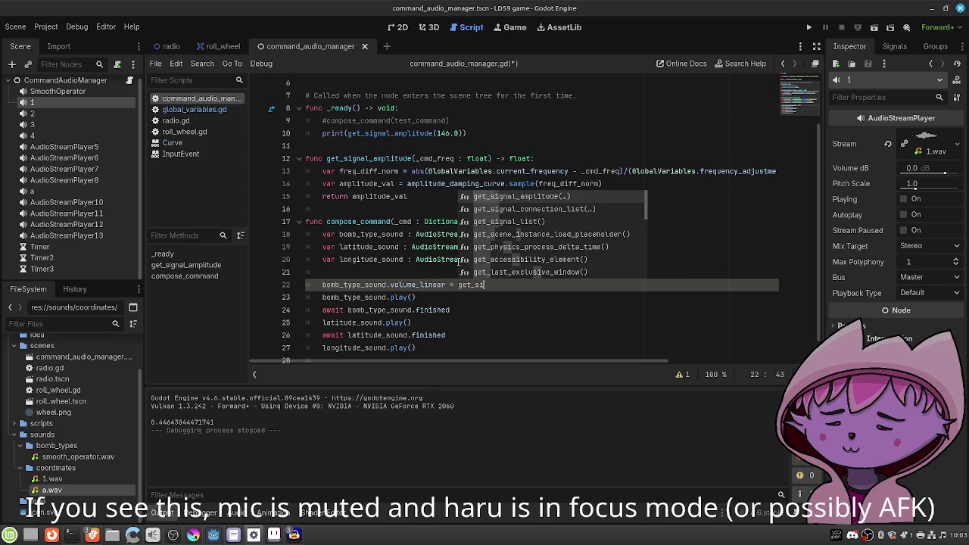
key(Return)
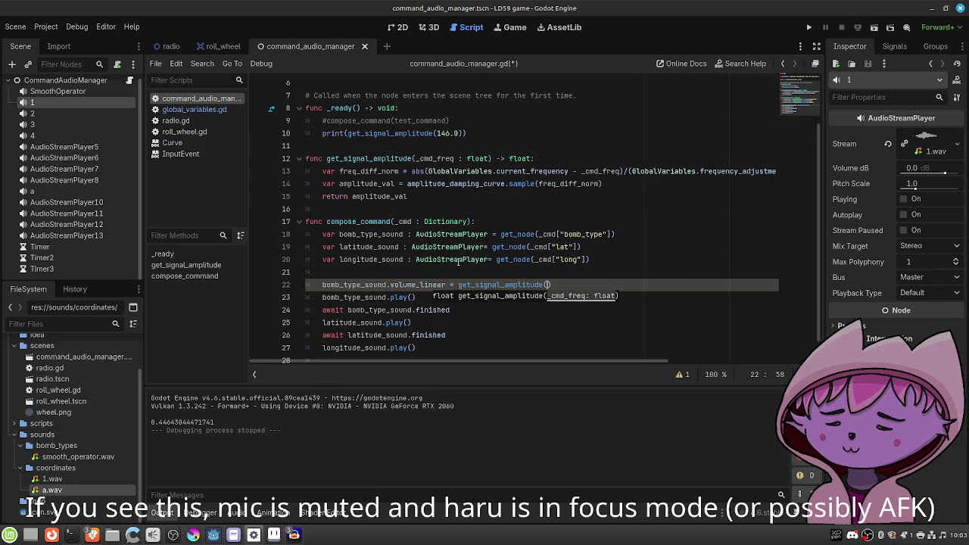
text(_cmd[")
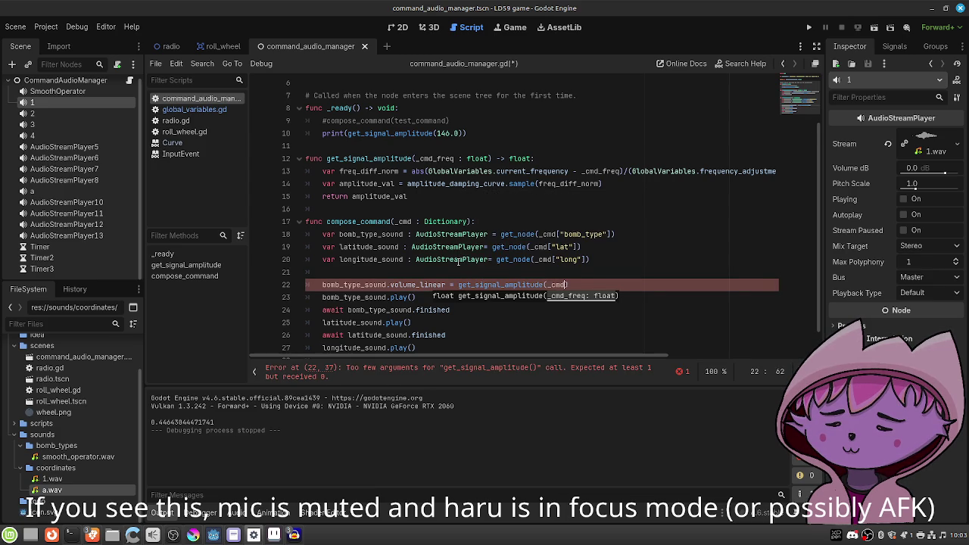
text(frequency)
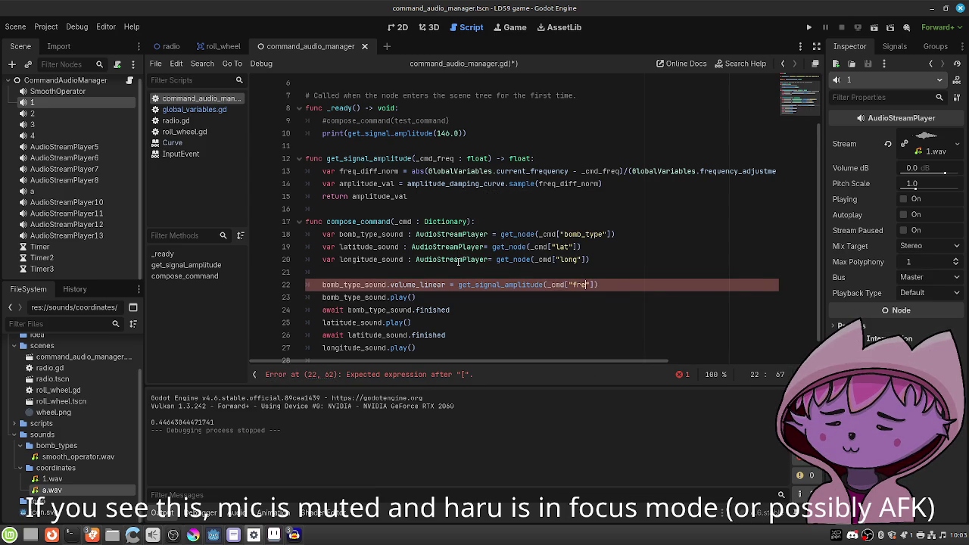
Scroll back up to the frequency value in test_command.
scroll(471, 241, up, 2)
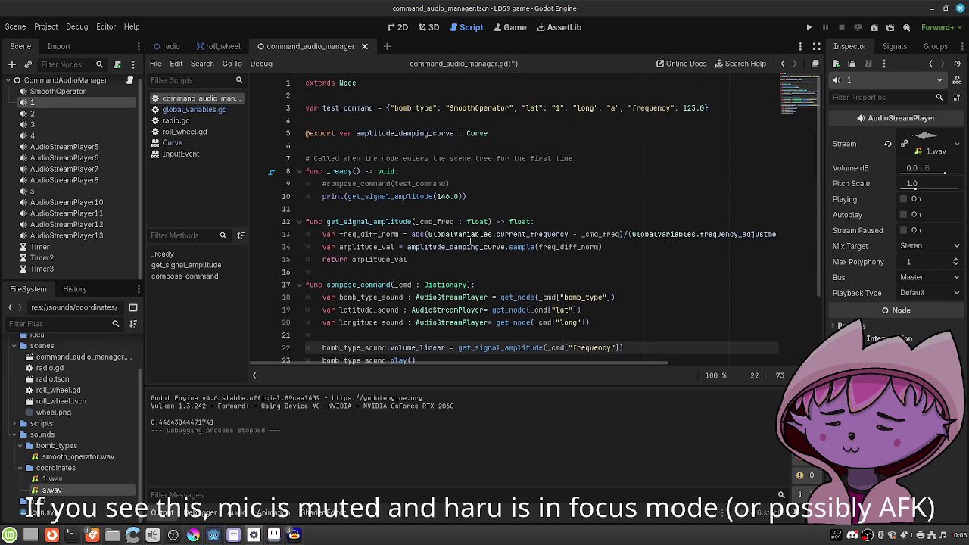
scroll(471, 240, down, 2)
scroll(633, 168, up, 2)
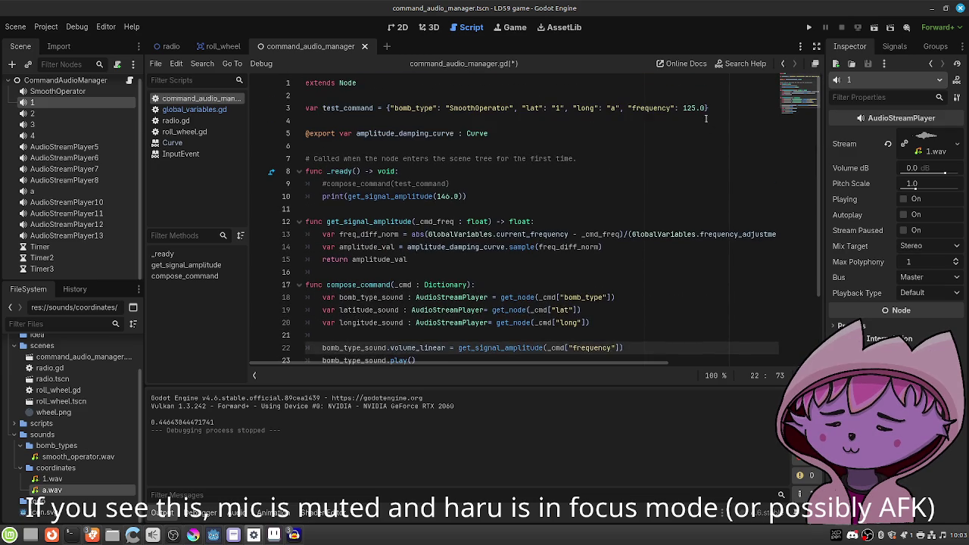
click(694, 108)
Set test_command's frequency to 150.0, save, and copy the line 22 volume assignment.
key(BackSpace)
key(BackSpace)
text(50)
key(ctrl+s)
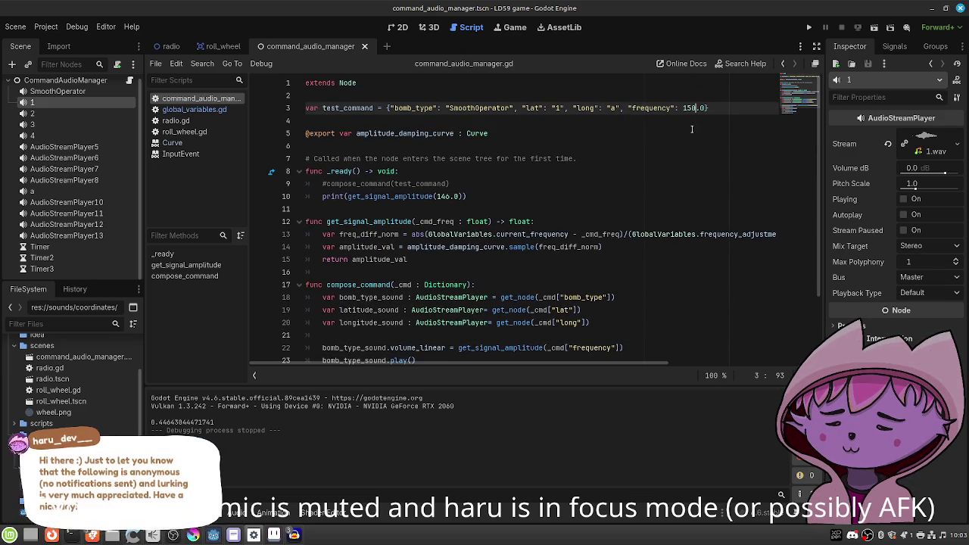
scroll(445, 263, down, 3)
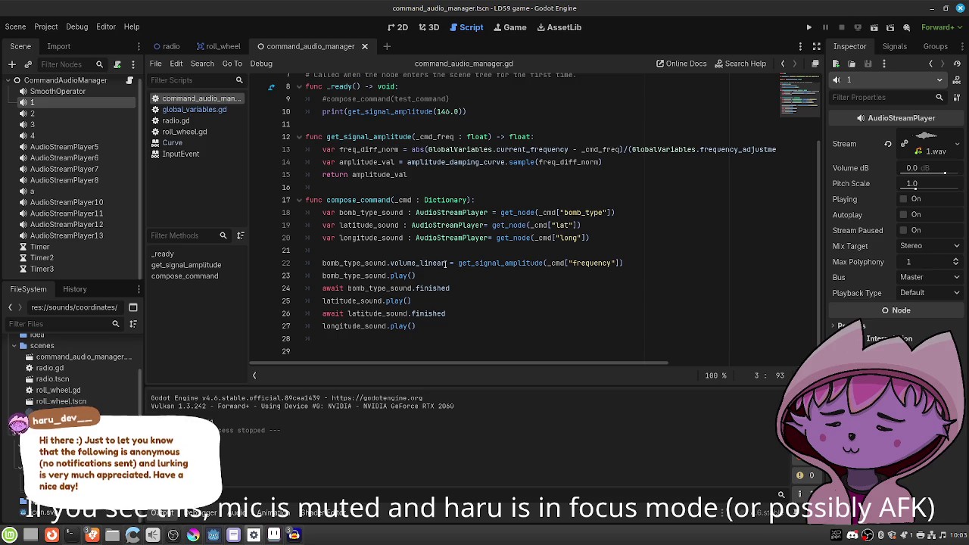
drag(388, 263, 625, 262)
key(ctrl+c)
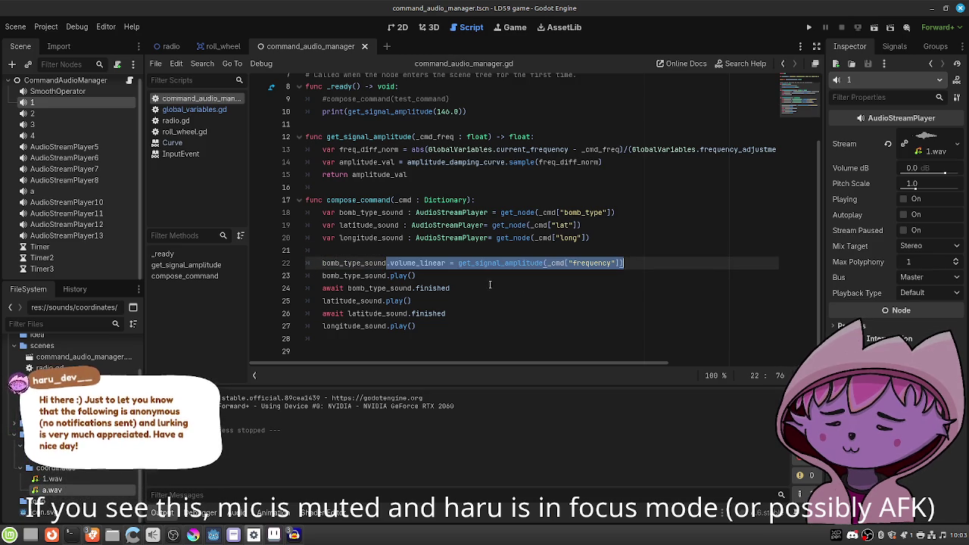
key(Down)
key(Down)
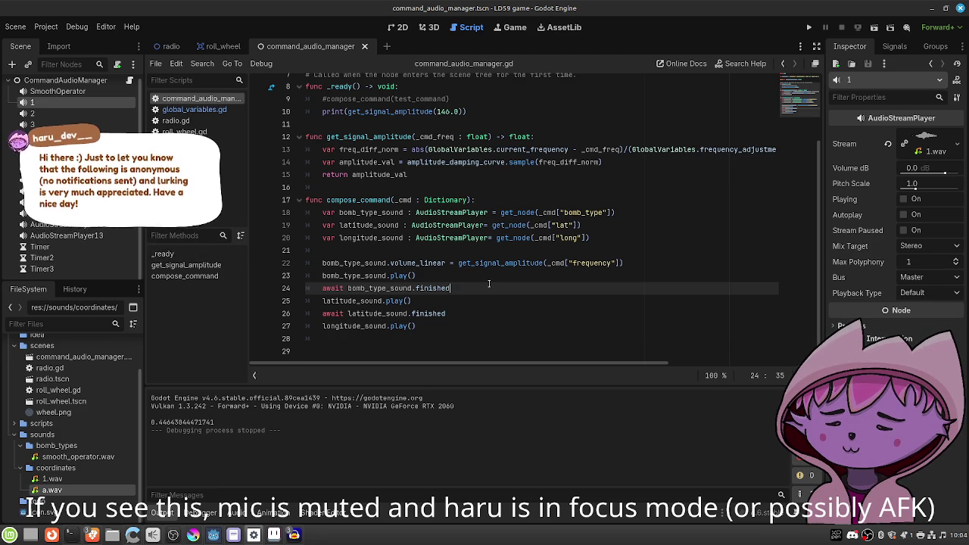
Add a latitude_sound.volume_linear line by pasting the copied amplitude assignment.
key(Return)
text(lat)
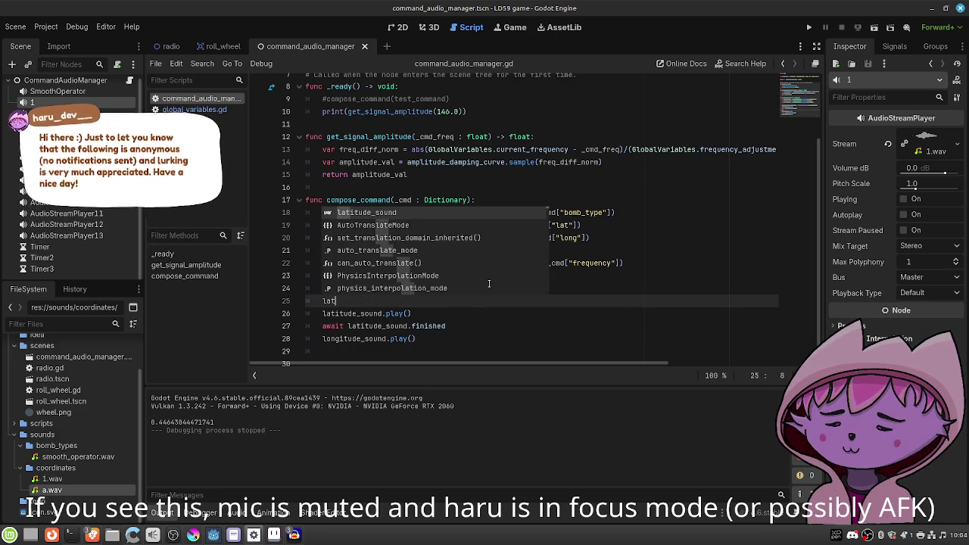
key(Return)
text(.vo)
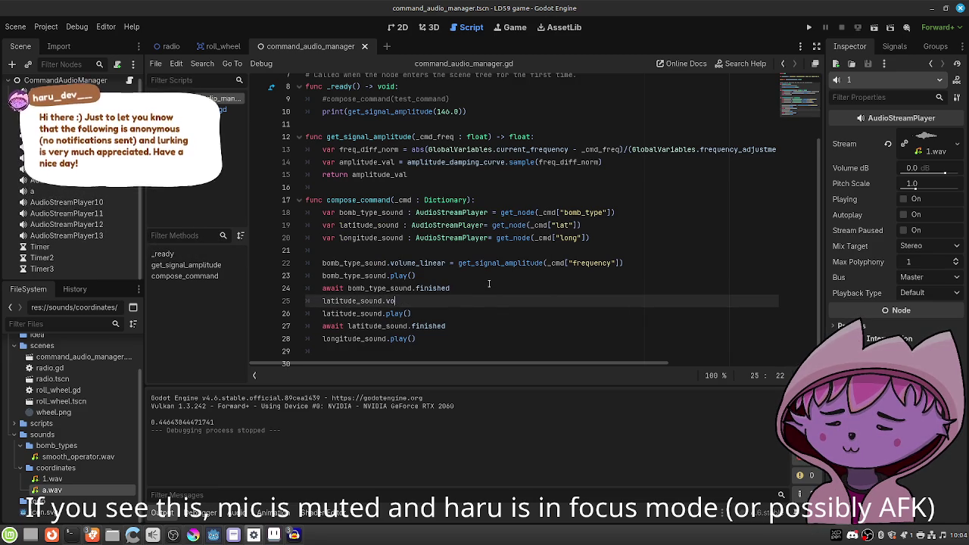
key(Return)
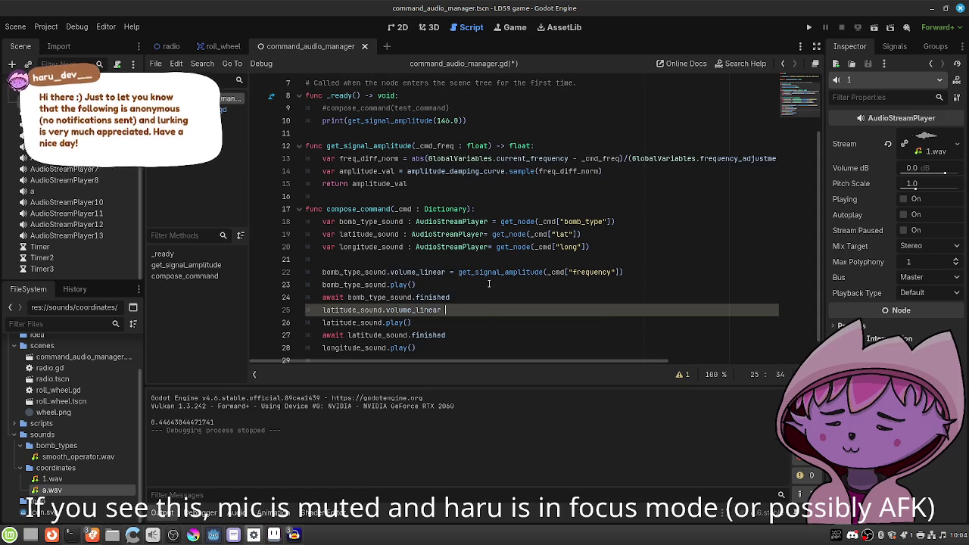
key(ctrl+v)
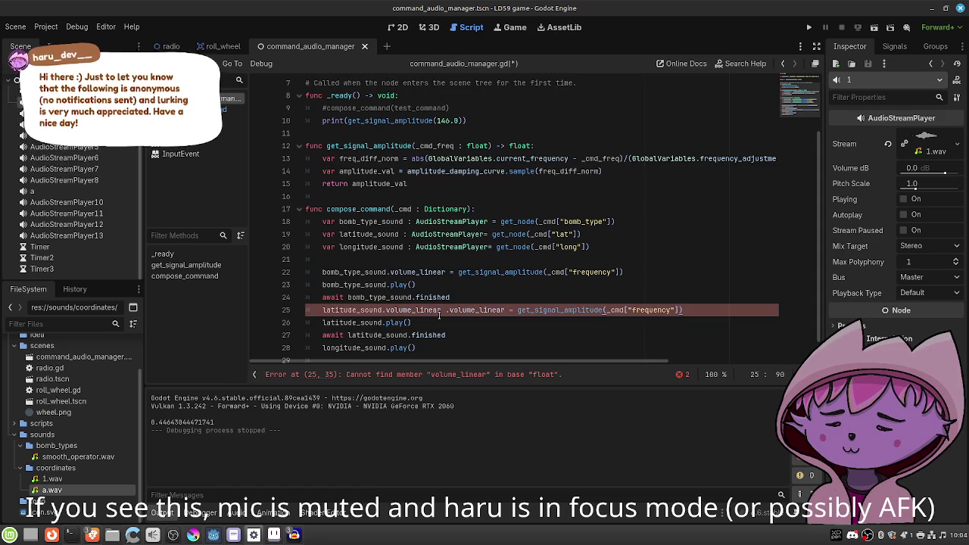
Remove the duplicated volume_linear text from the latitude line.
drag(445, 310, 391, 322)
key(BackSpace)
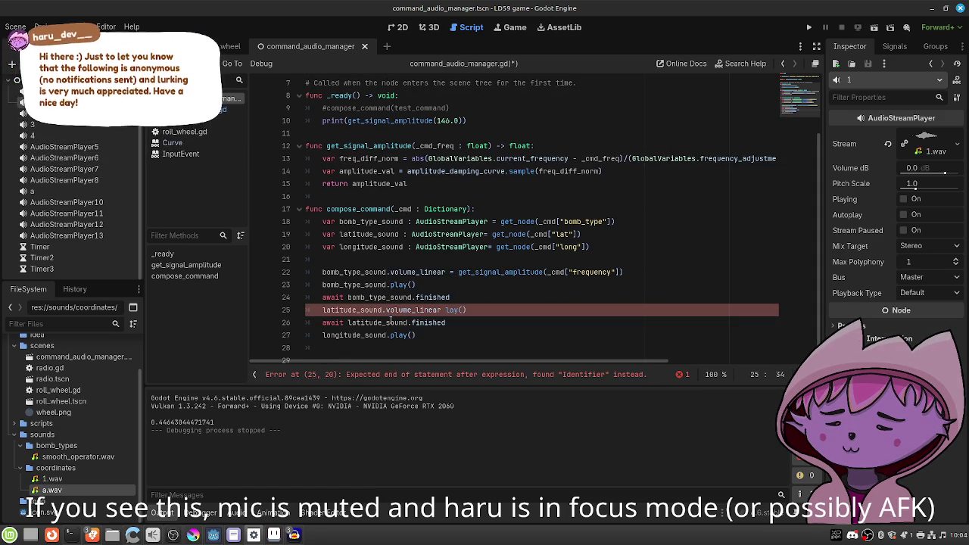
key(ctrl+z)
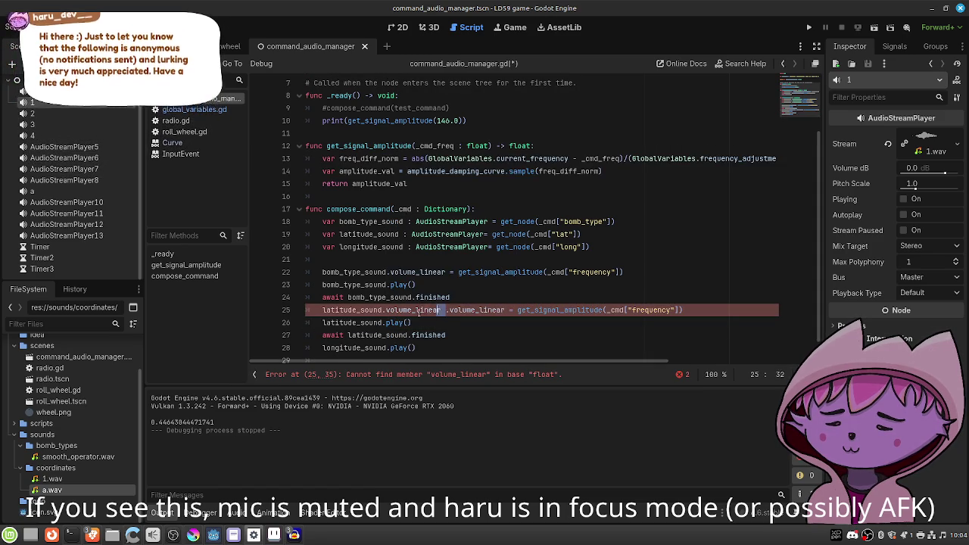
key(BackSpace)
key(BackSpace)
key(BackSpace)
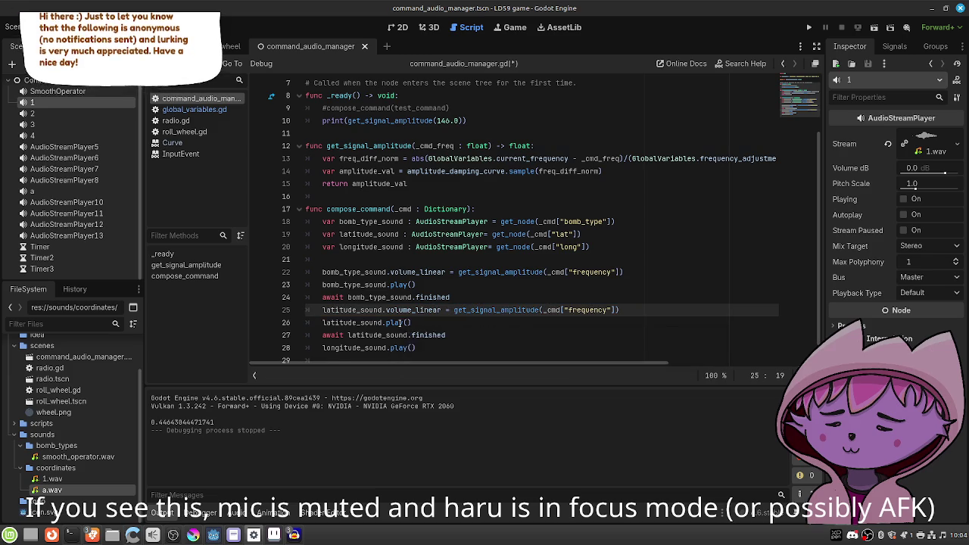
click(454, 325)
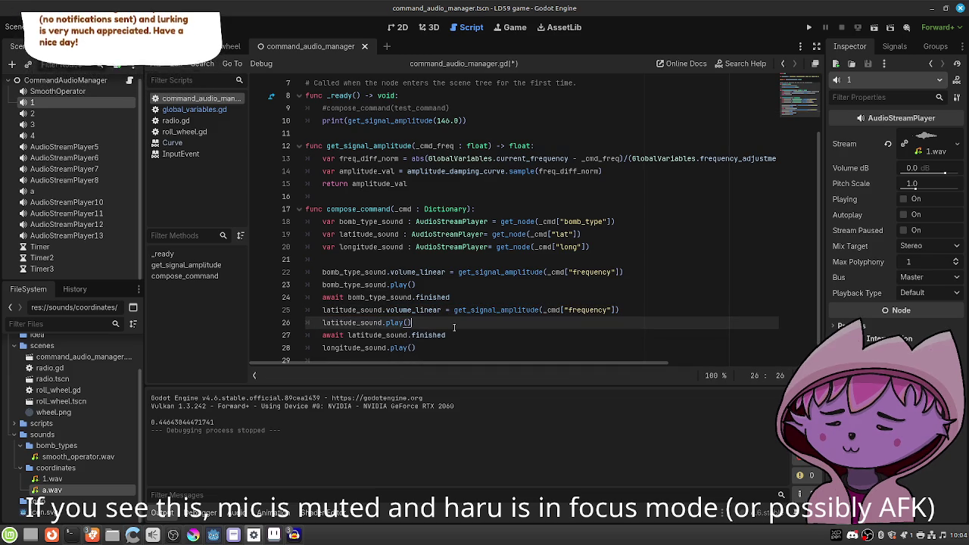
key(Down)
text(0)
key(BackSpace)
Insert blank lines after the bomb-type and latitude sound blocks.
click(454, 296)
key(Return)
click(473, 348)
key(Return)
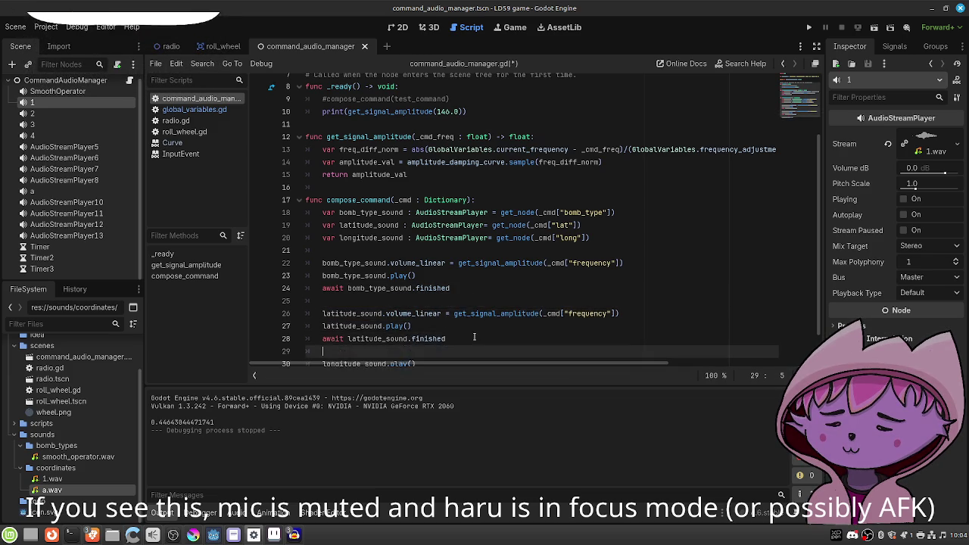
Add 'longitude_sound.volume_linear = get_signal_amplitude(_cmd["frequency"])' and save.
key(Return)
text(longitude_sound.volu)
key(Down)
key(Return)
text(= get_s)
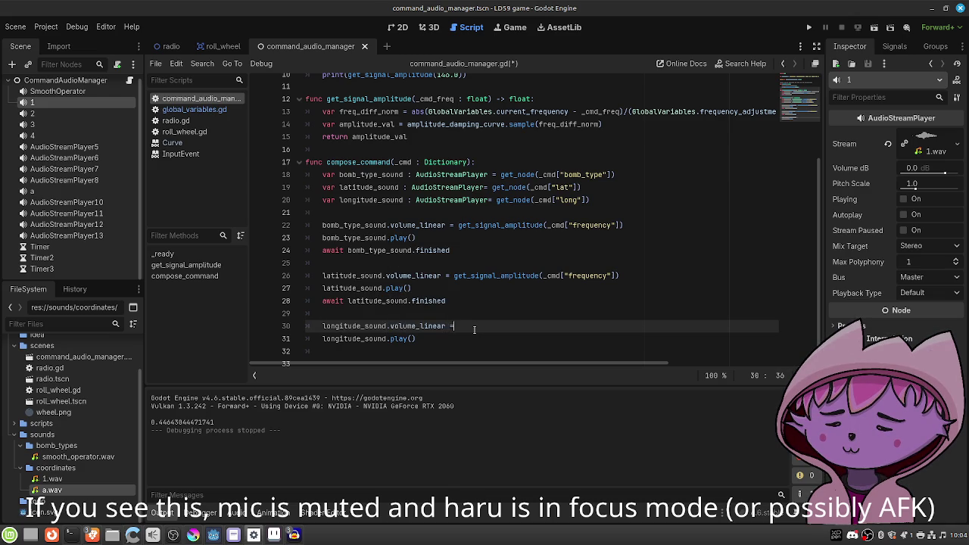
key(Return)
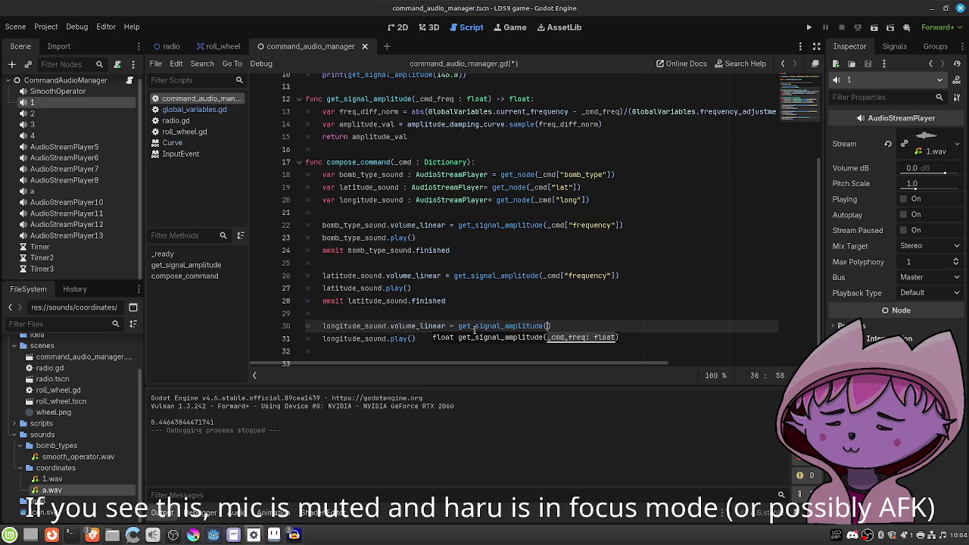
text(cmd["frequenc)
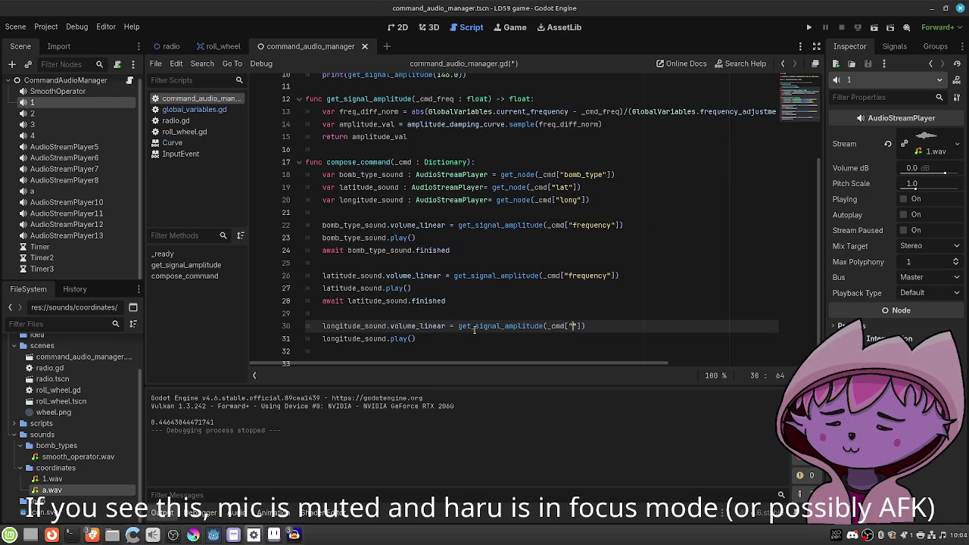
text(y)
key(ctrl+s)
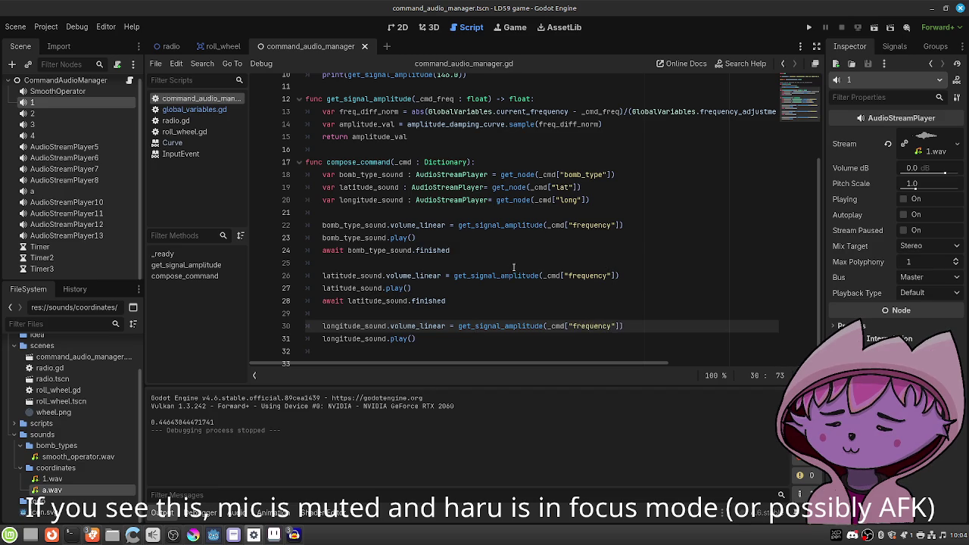
scroll(519, 255, up, 1)
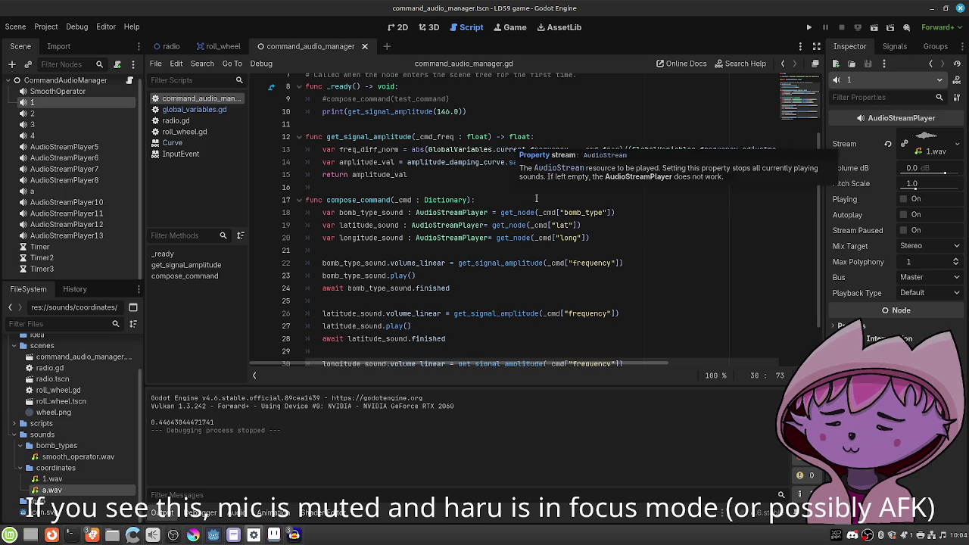
click(503, 188)
scroll(465, 177, down, 5)
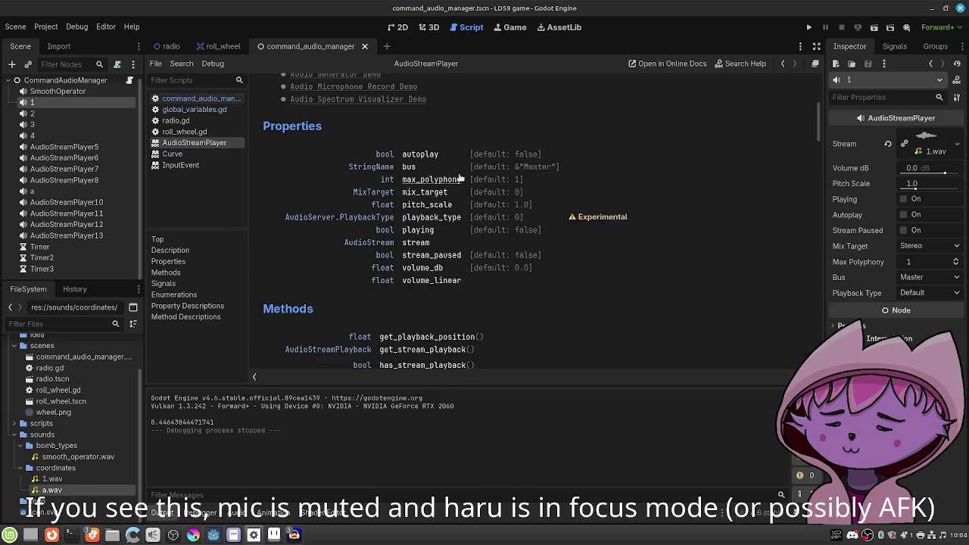
scroll(331, 190, down, 3)
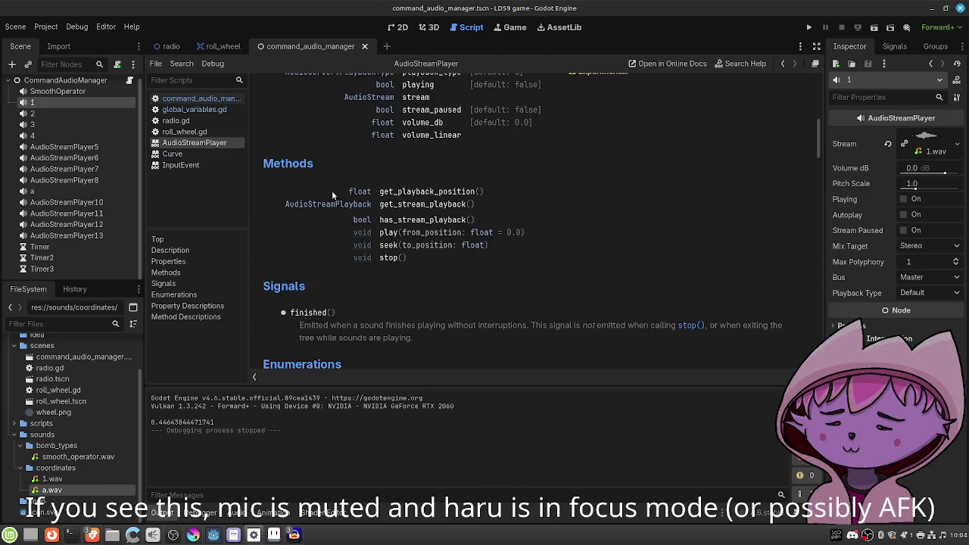
scroll(332, 190, up, 3)
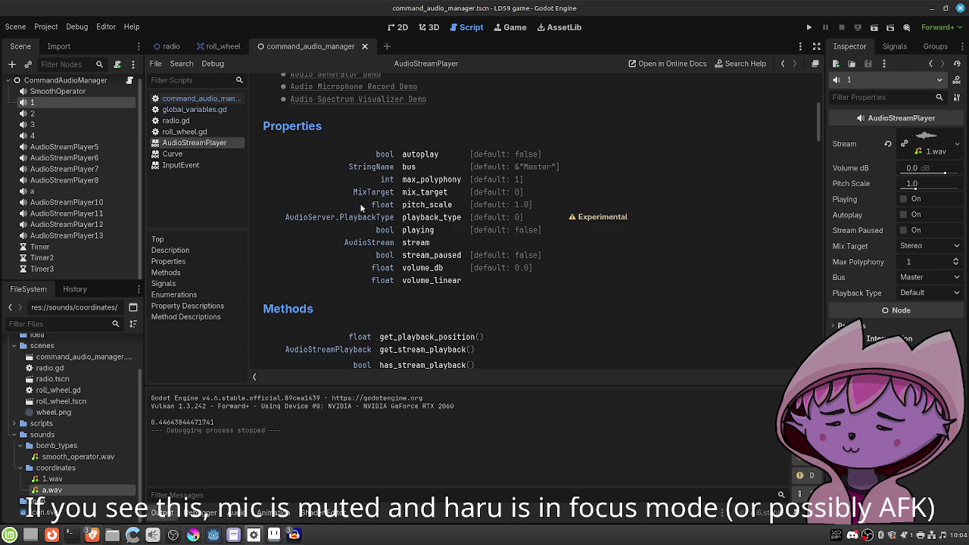
click(365, 243)
scroll(413, 213, down, 4)
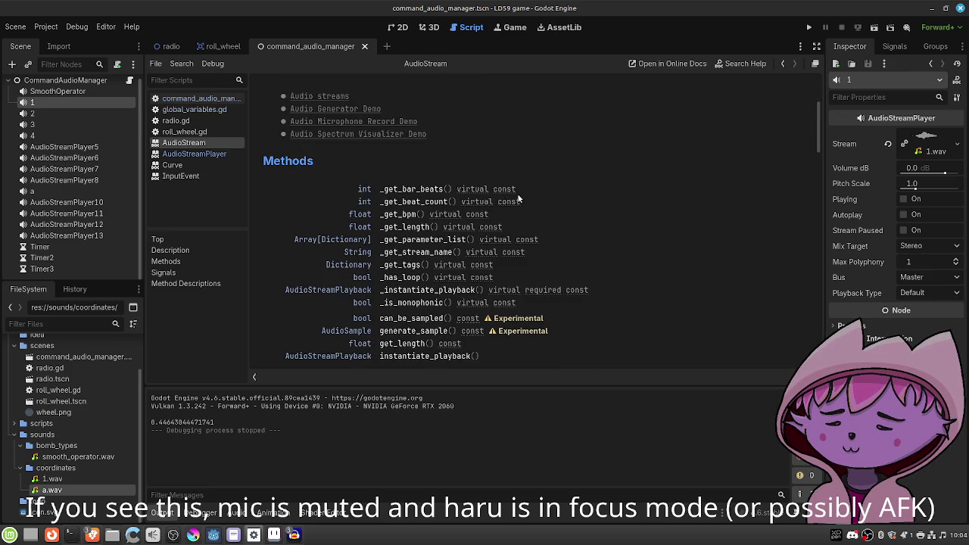
scroll(517, 198, down, 2)
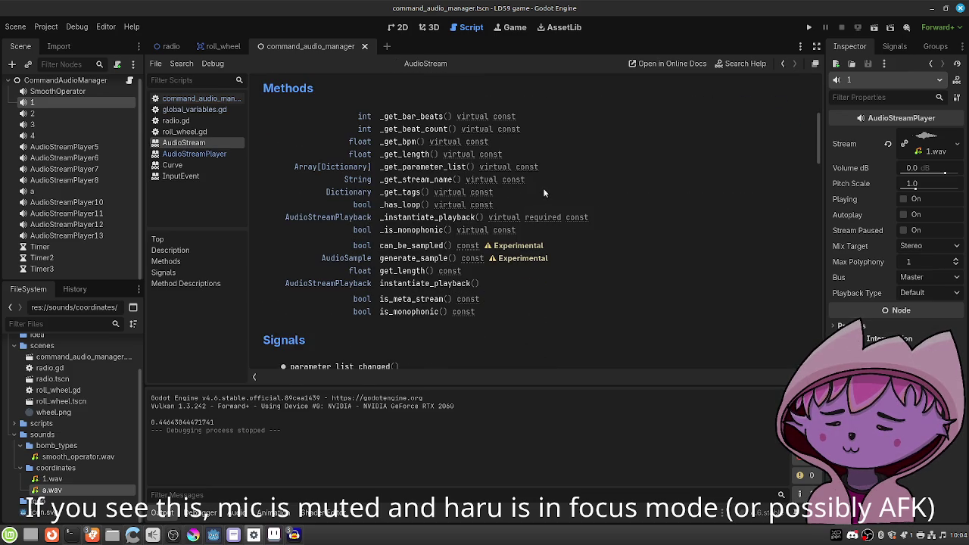
scroll(543, 188, down, 4)
scroll(542, 188, down, 3)
scroll(544, 188, up, 7)
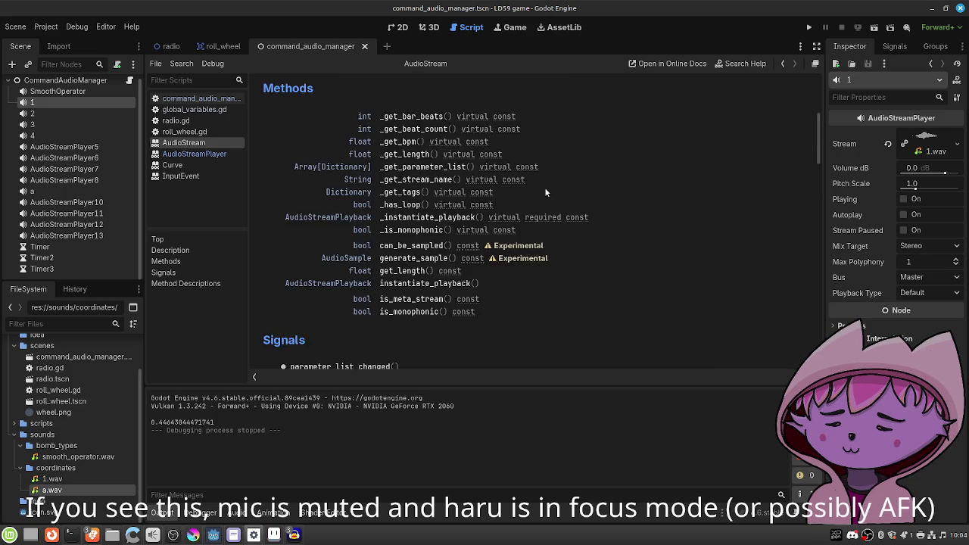
scroll(544, 188, up, 7)
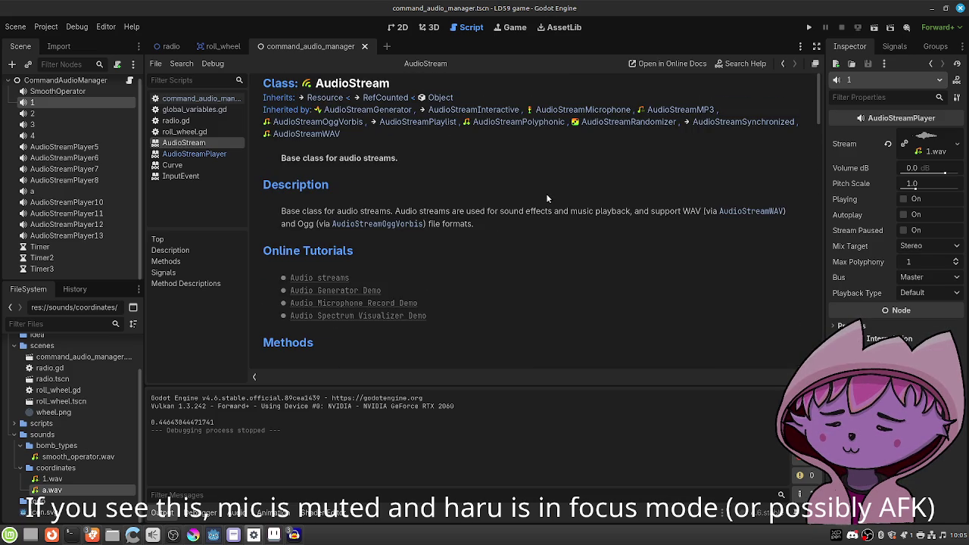
click(784, 65)
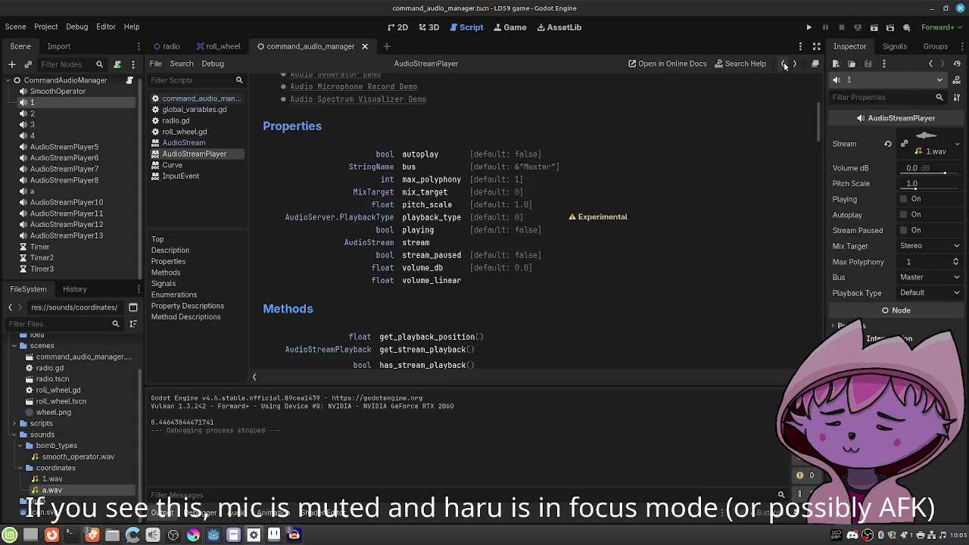
click(784, 65)
scroll(544, 167, up, 2)
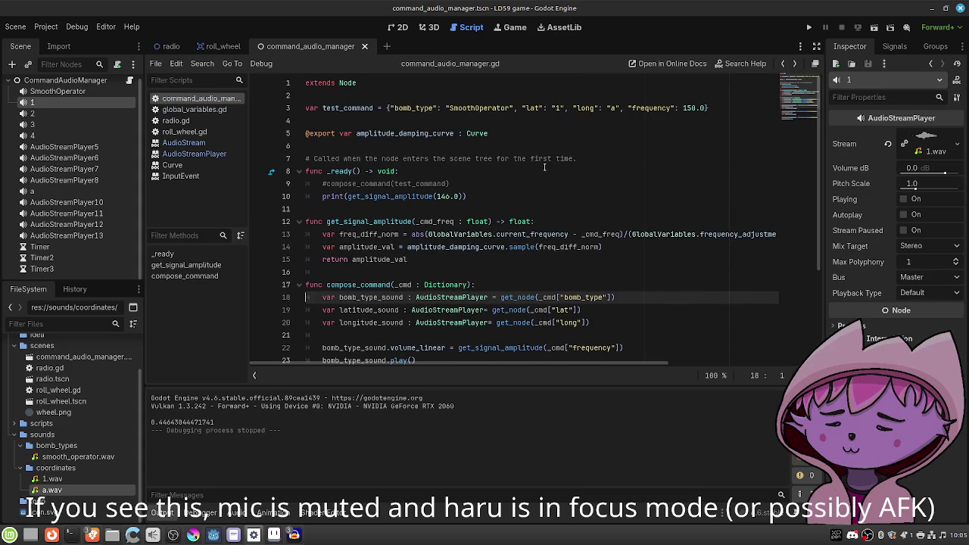
Insert a preload constant for 1.wav below test_command from the FileSystem dock.
click(523, 121)
key(Return)
key(Return)
key(Up)
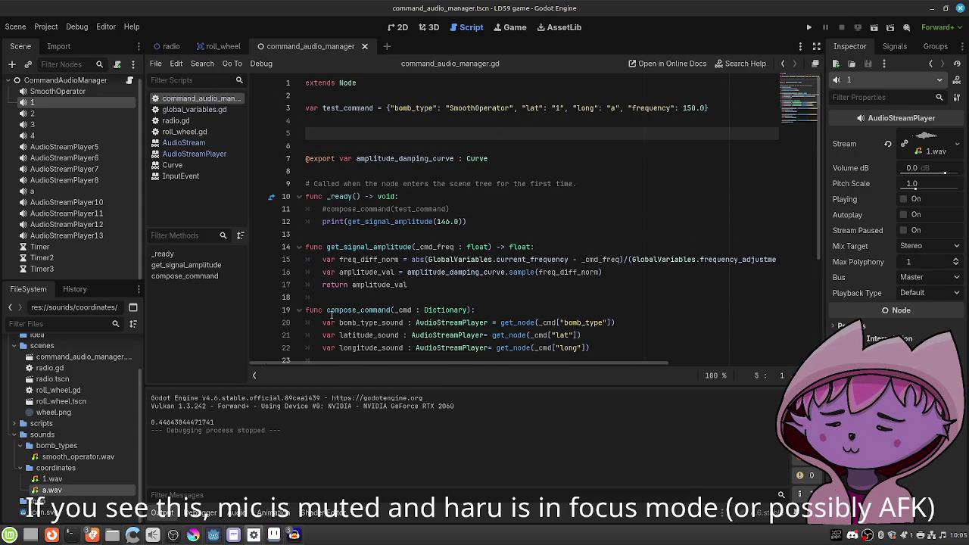
mouse_move(86, 477)
mouse_down()
mouse_move(325, 222)
mouse_move(355, 137)
mouse_up()
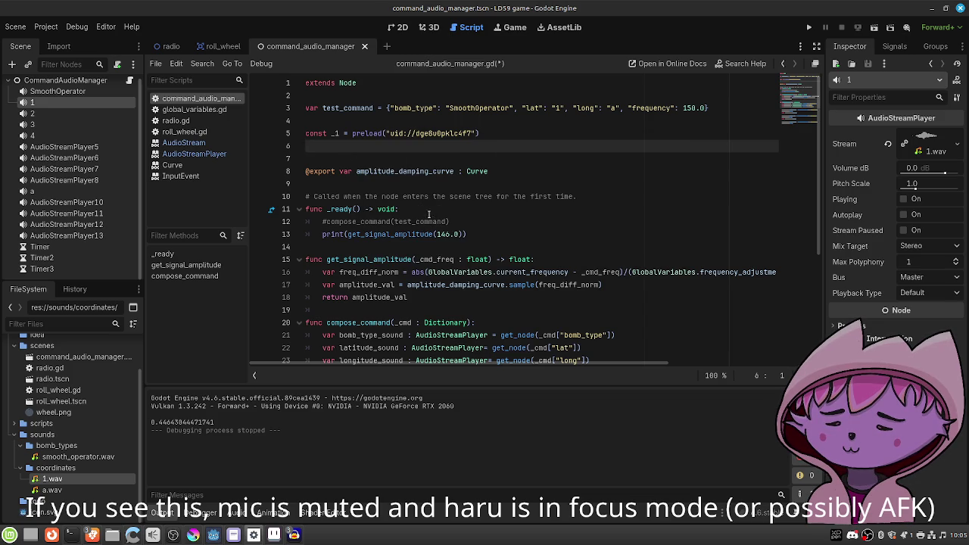
Inspect the latitude_sound declaration on line 22.
scroll(428, 216, down, 2)
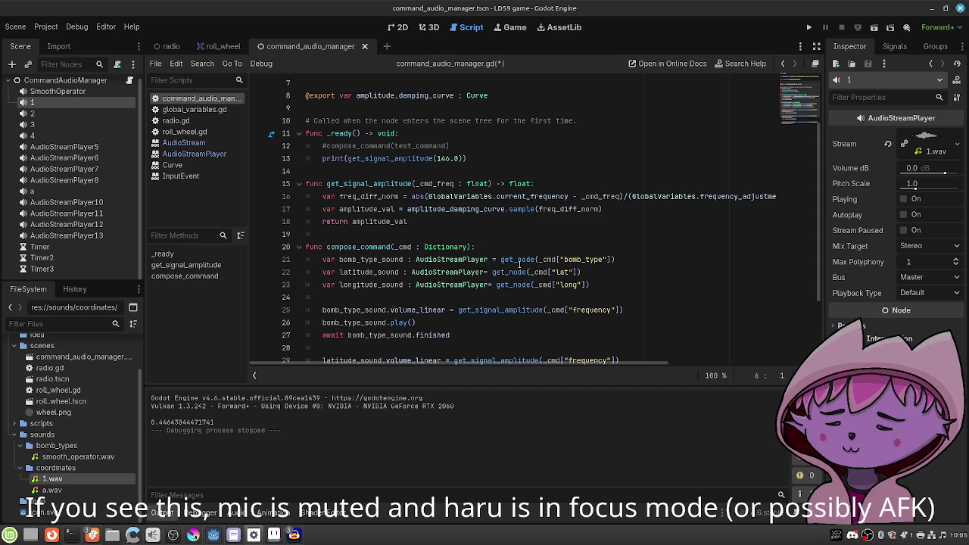
click(486, 272)
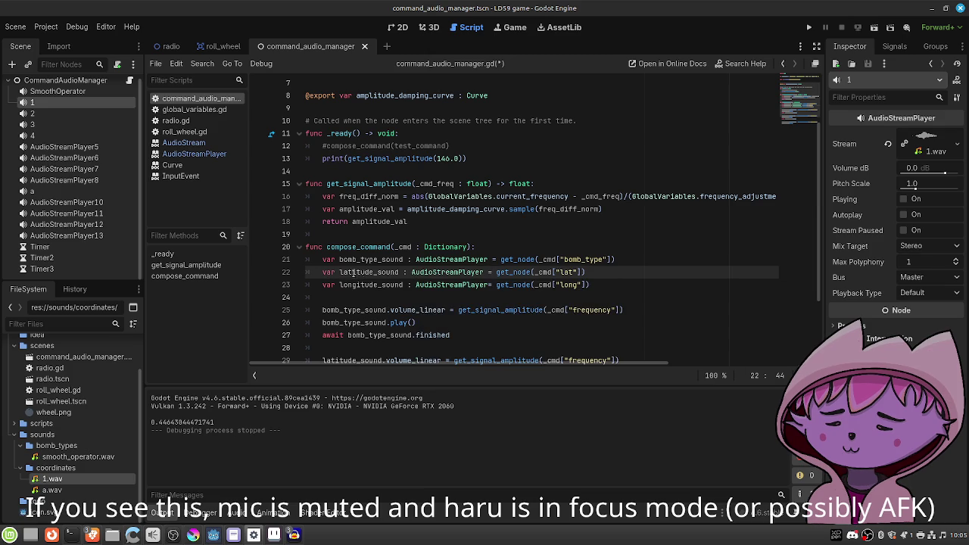
mouse_move(410, 272)
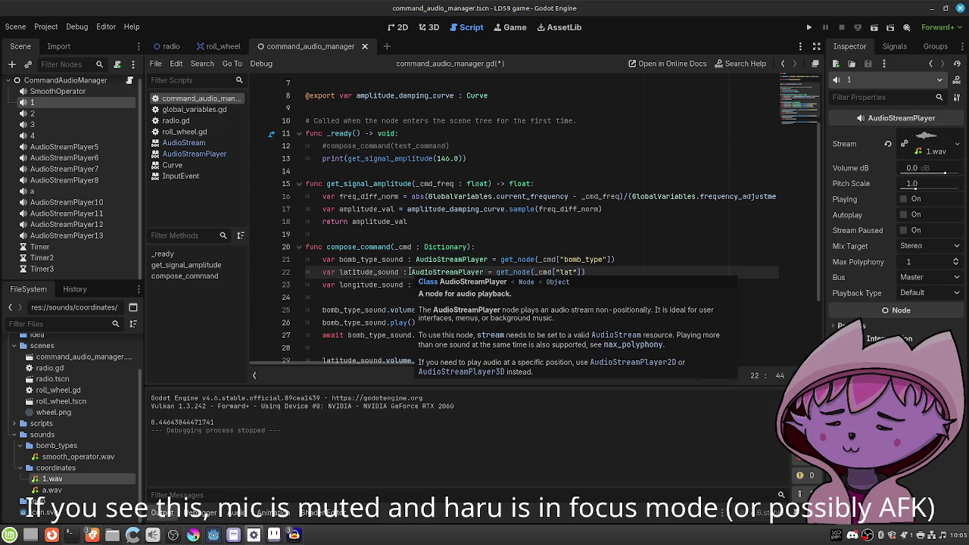
scroll(422, 206, up, 2)
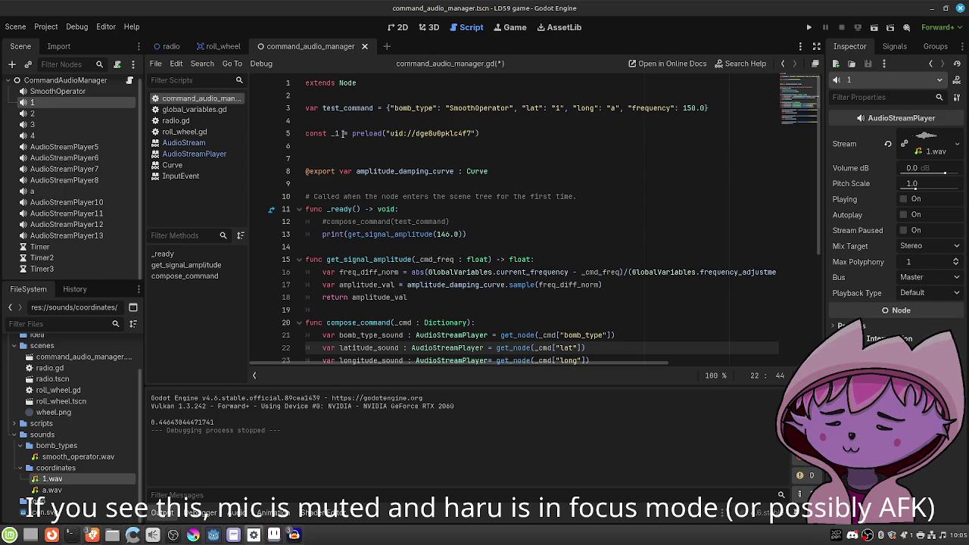
Turn line 5 into 'var latitude_sounds = [preload(...)]' and save.
drag(342, 133, 305, 134)
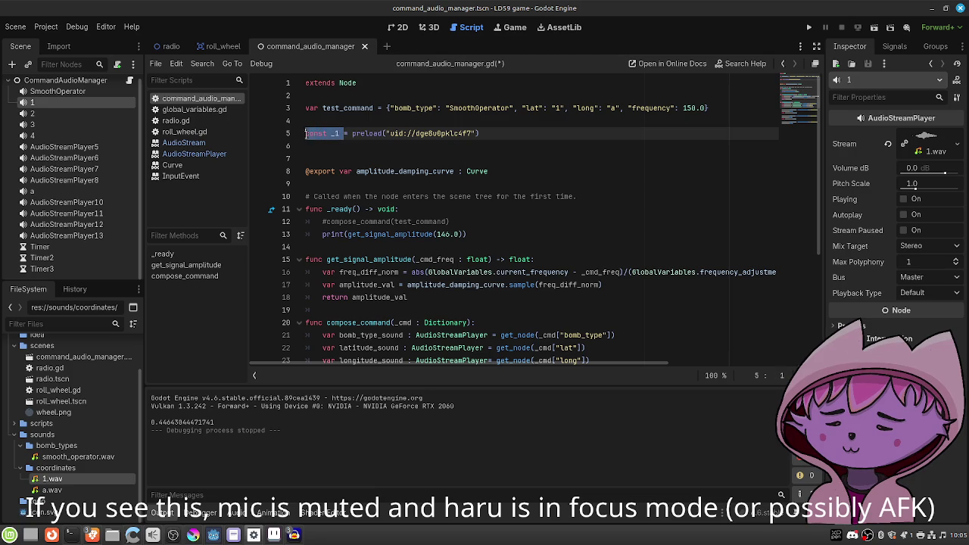
text(var latitude_sounds =)
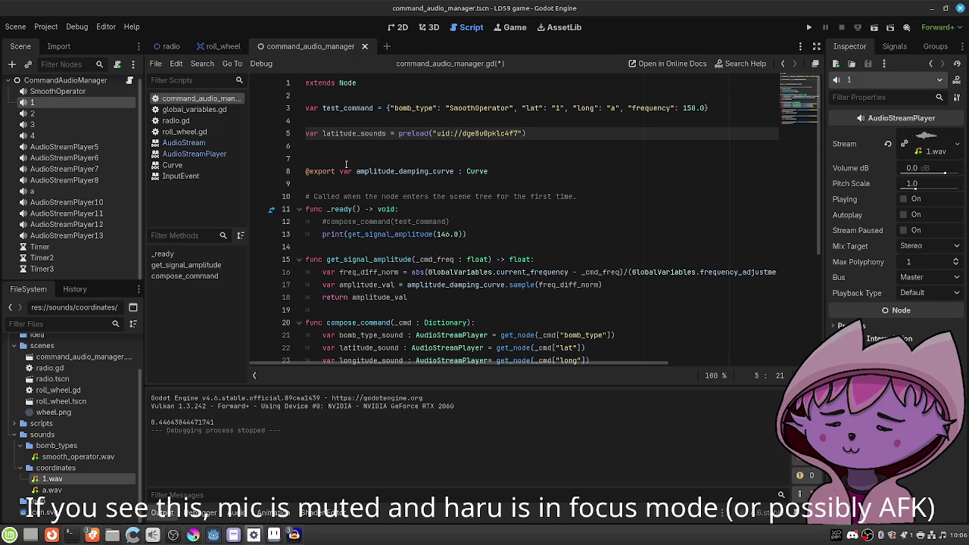
text([)
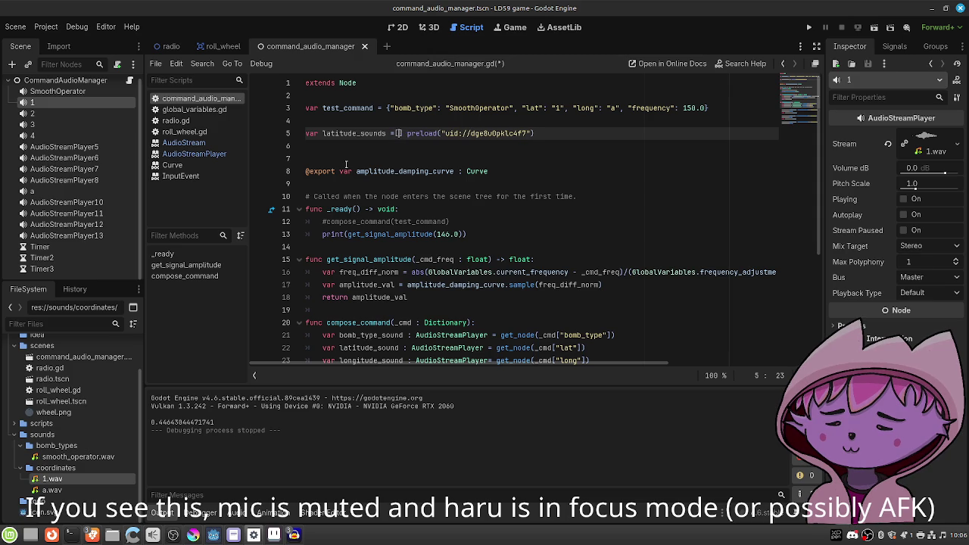
key(BackSpace)
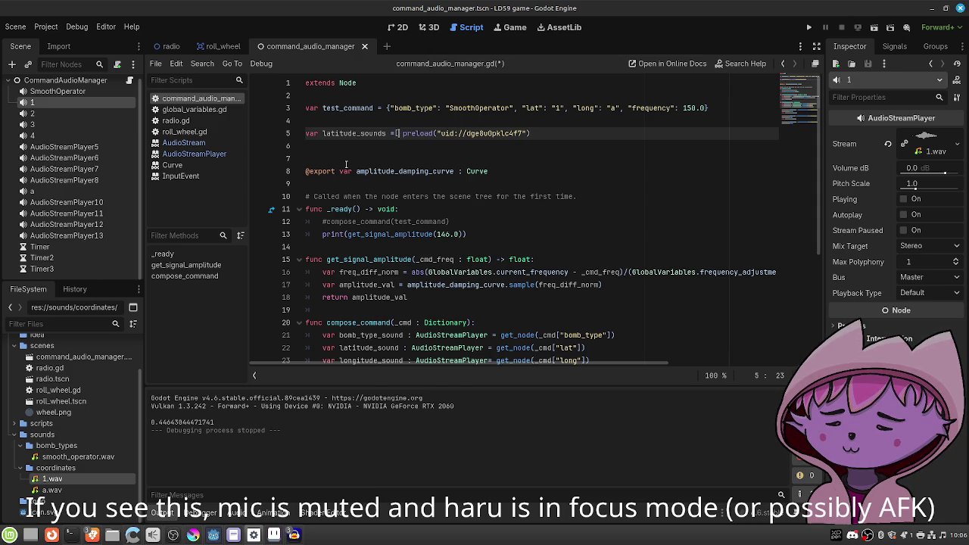
key(Delete)
click(557, 132)
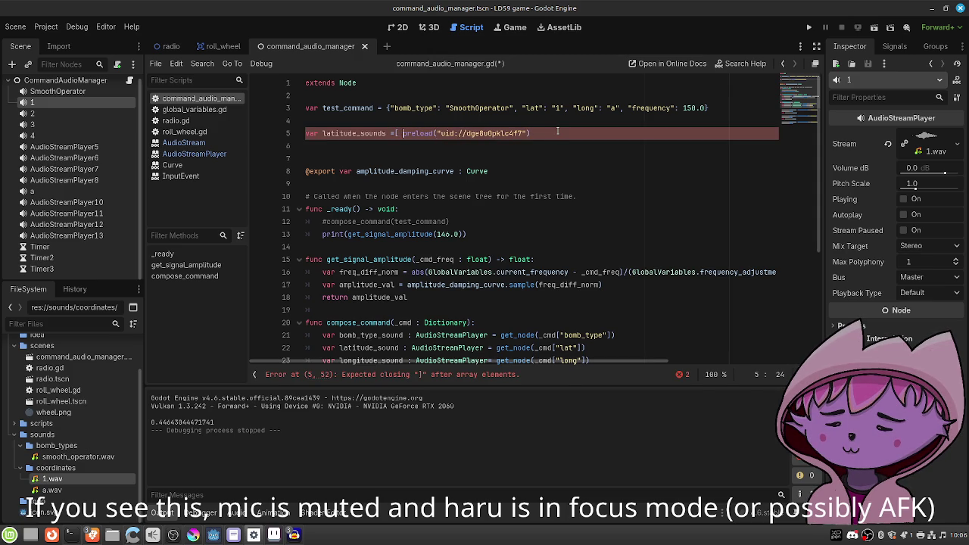
text(])
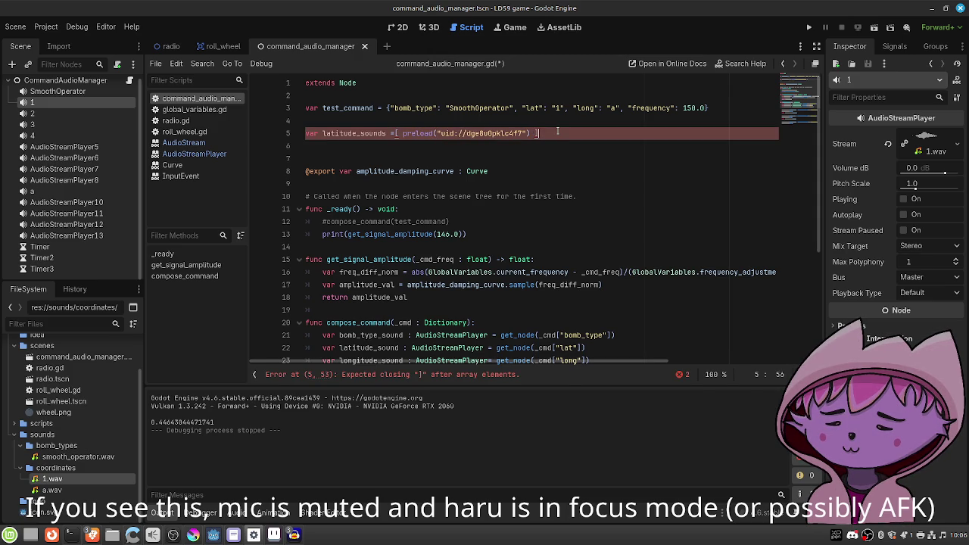
key(ctrl+s)
click(395, 133)
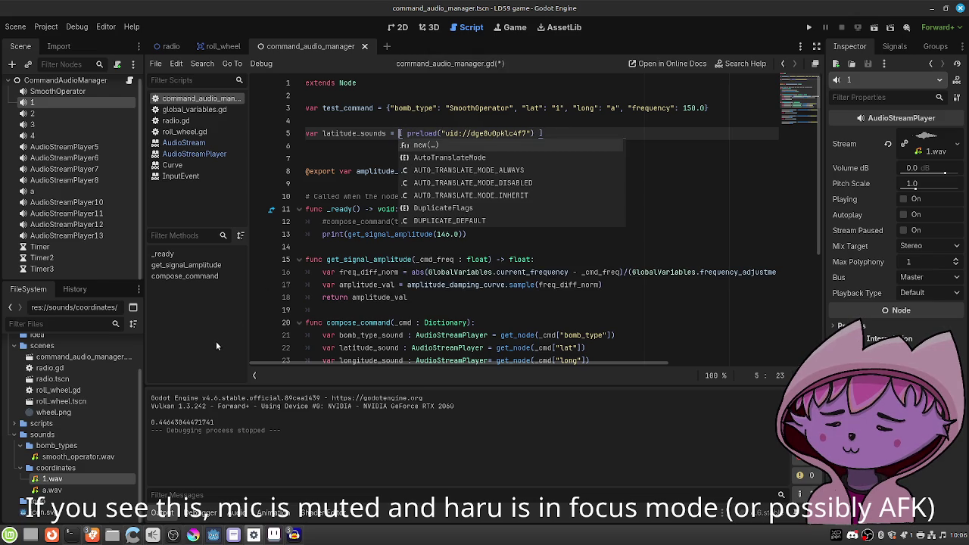
scroll(433, 294, down, 1)
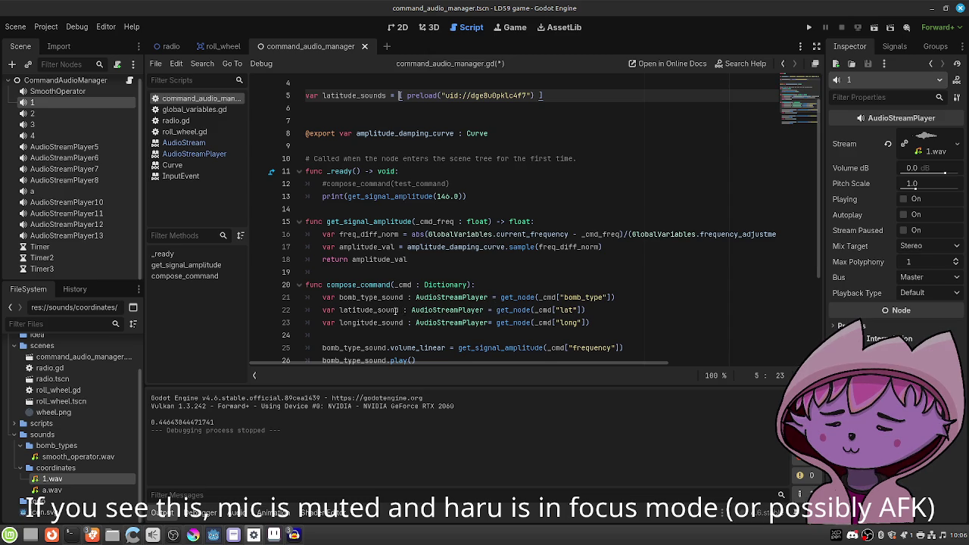
Change line 22 to 'latitude_sound = AudioStreamPlayer.new()' and save.
click(401, 309)
drag(401, 310, 598, 309)
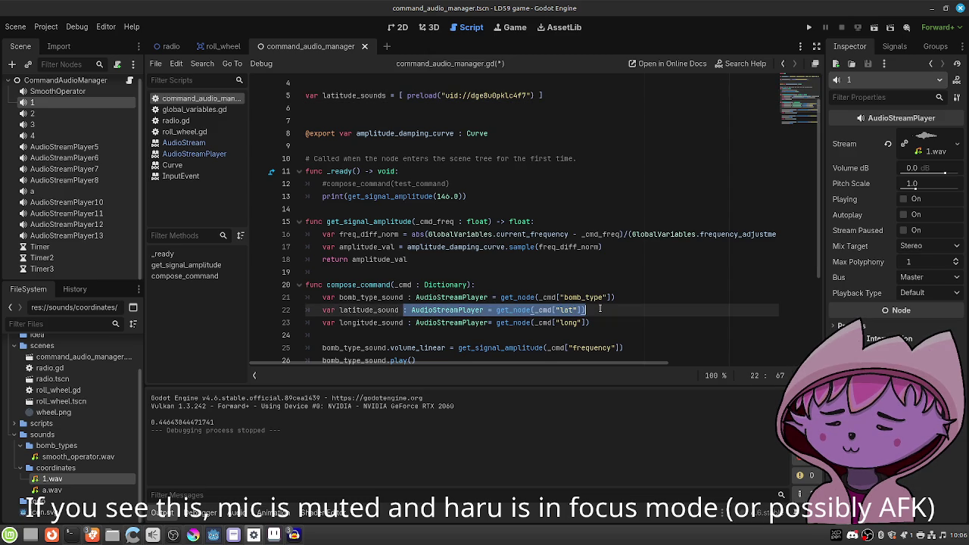
text(= Au)
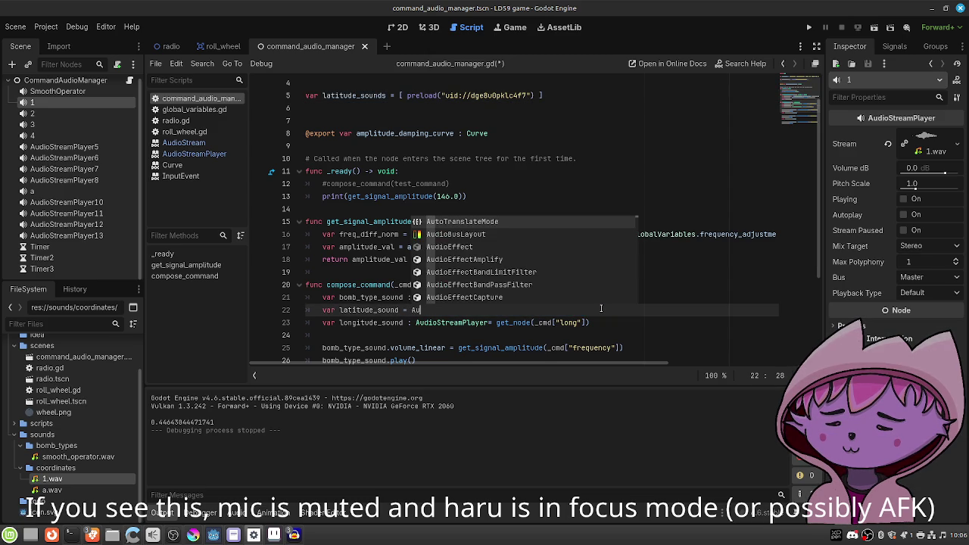
text(d)
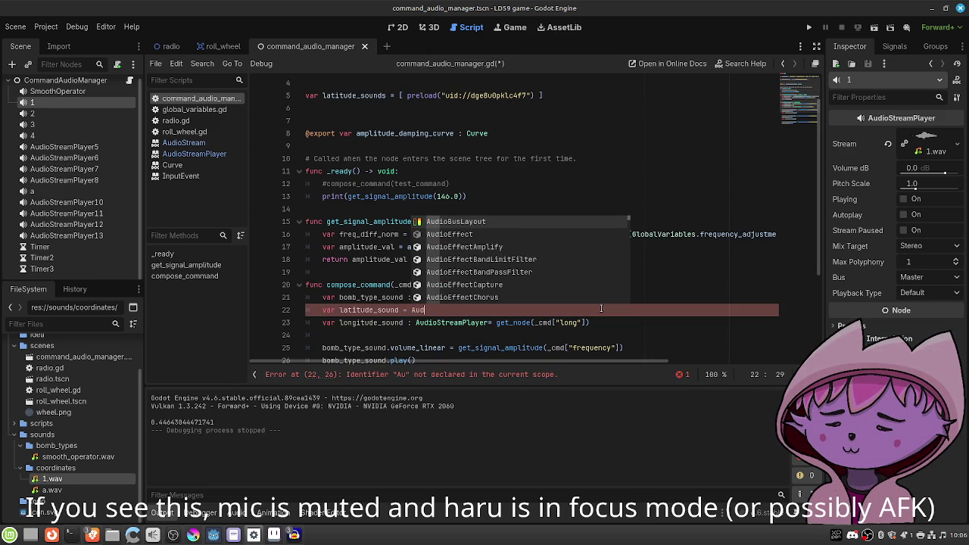
text(io)
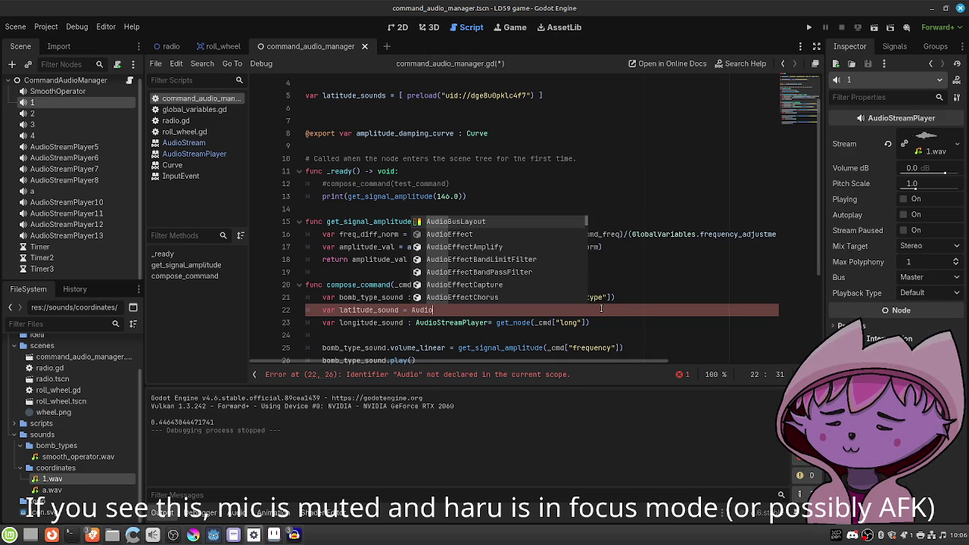
text(St)
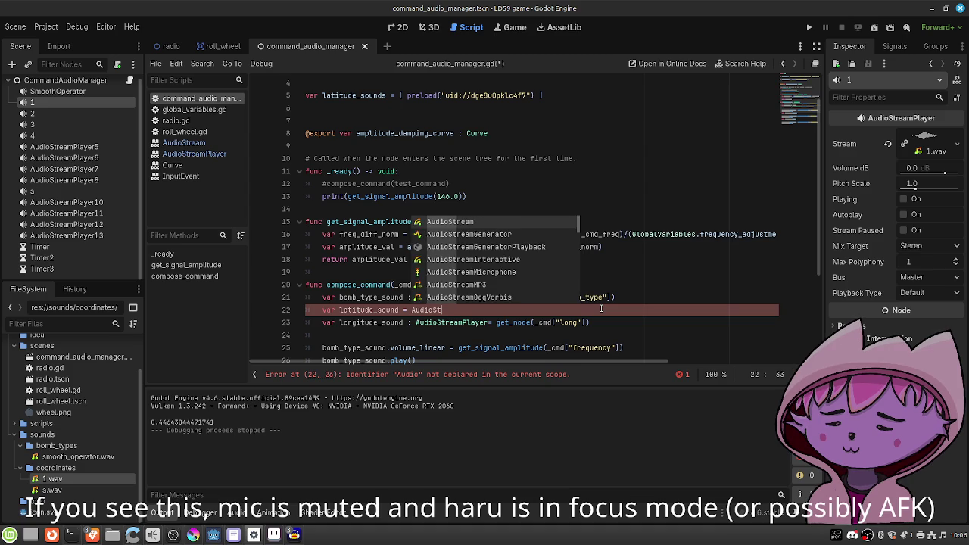
text(reamPlayer)
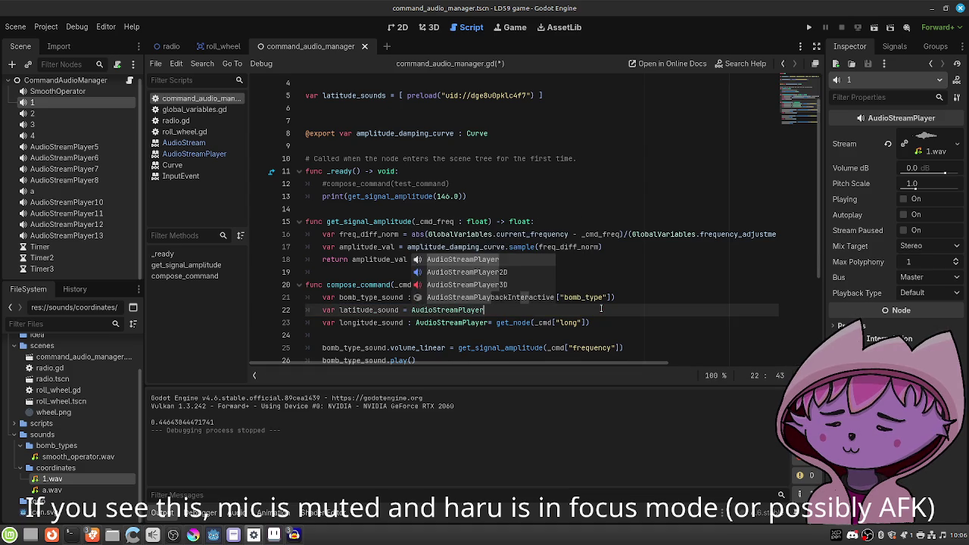
text( = get_node)
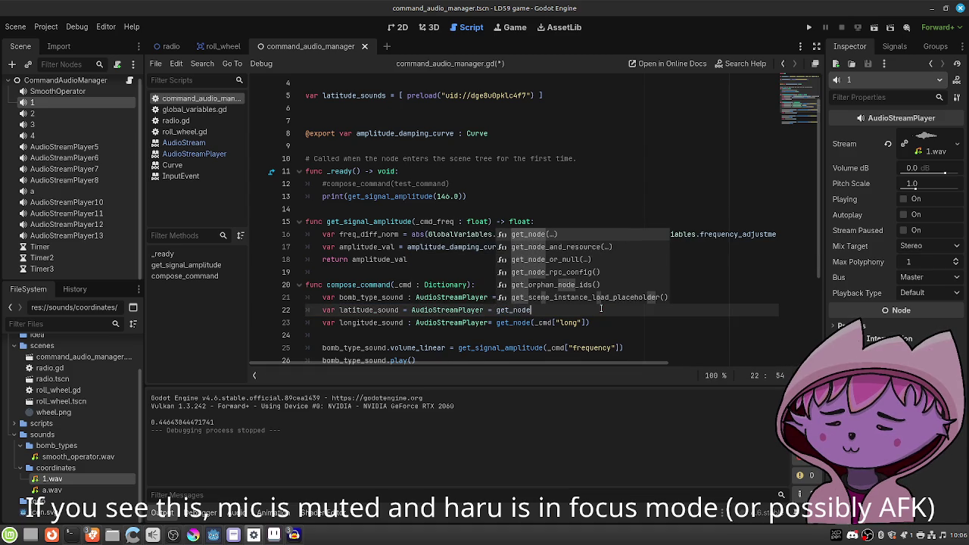
key(Escape)
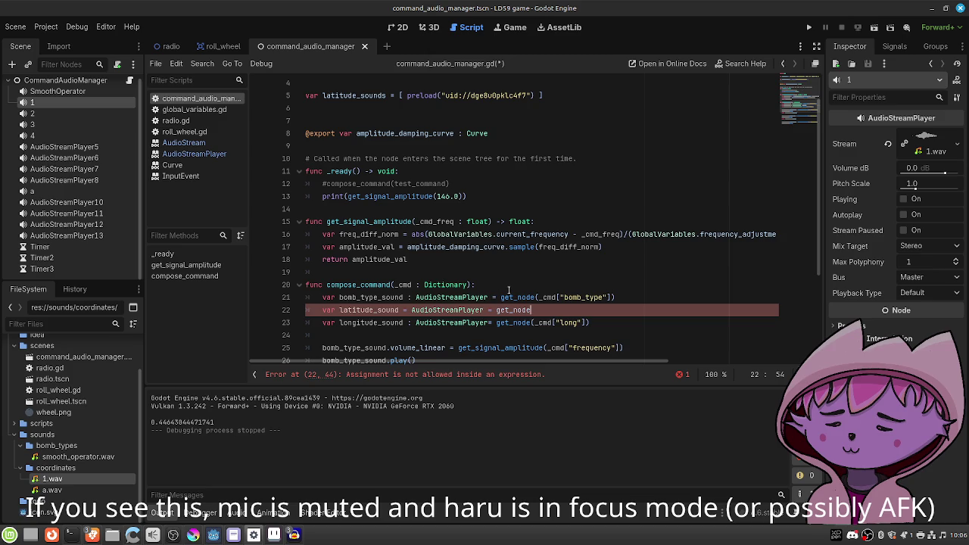
scroll(486, 285, down, 2)
scroll(508, 289, up, 1)
scroll(508, 290, up, 1)
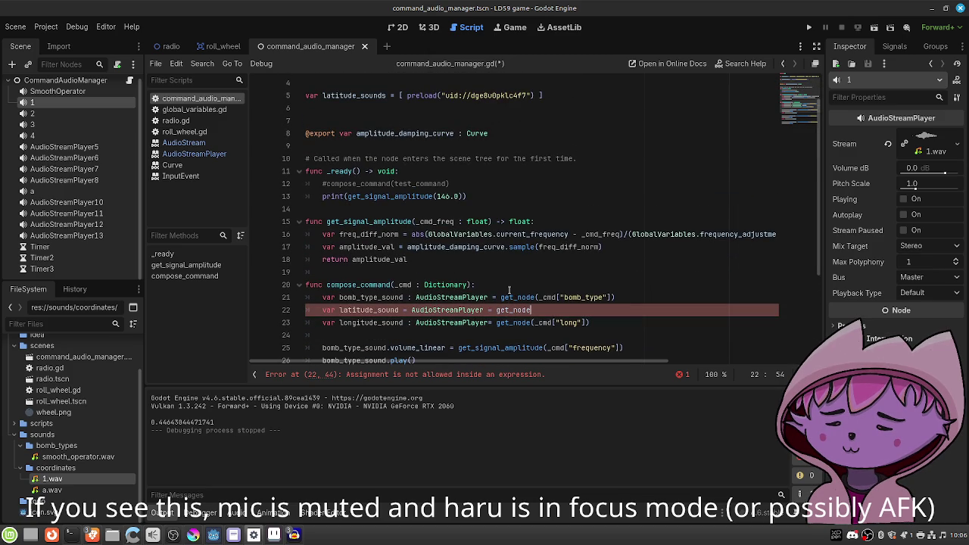
scroll(509, 290, down, 1)
key(BackSpace)
key(BackSpace)
key(BackSpace)
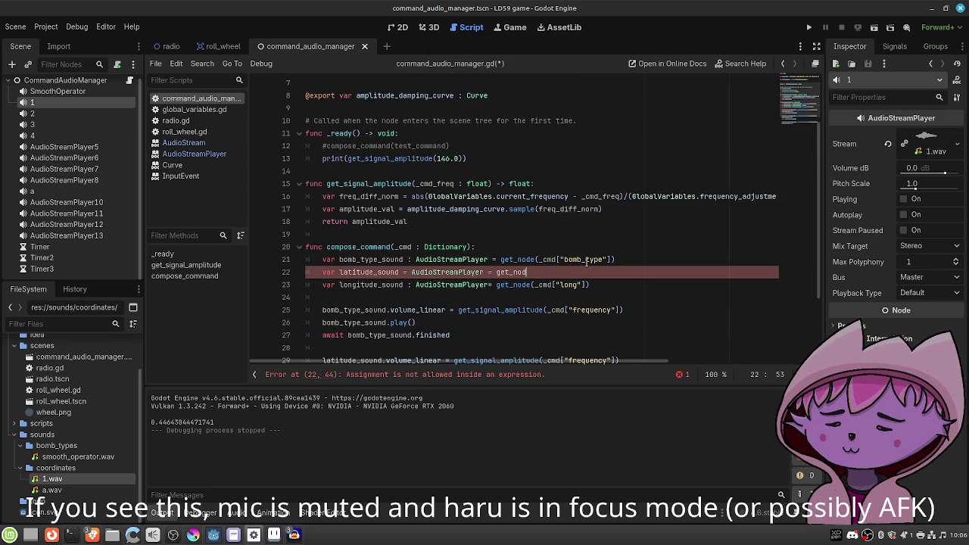
key(BackSpace)
text(.new)
key(Return)
key(ctrl+s)
Add two blank lines below the variable declarations.
key(Down)
key(Down)
key(Return)
key(Return)
key(Up)
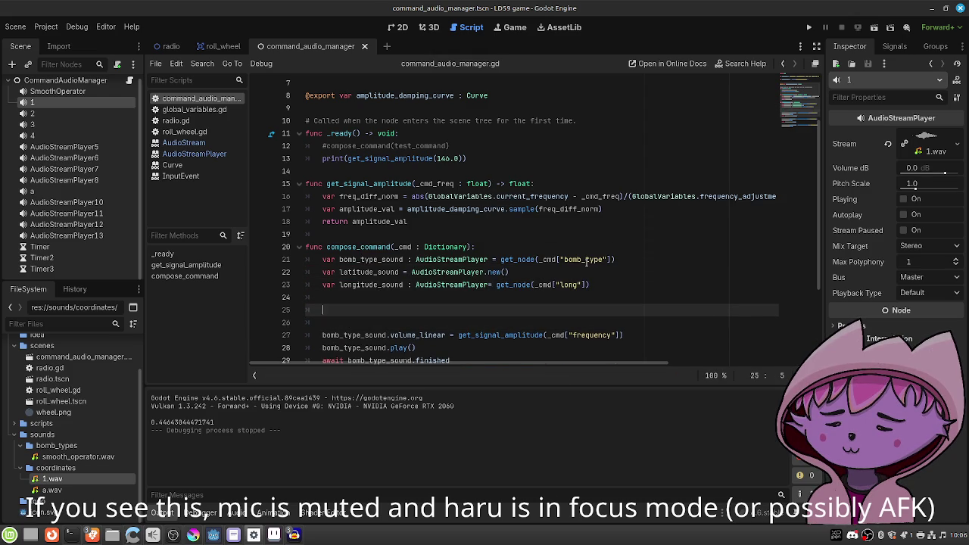
Begin line 25 with 'latitude_sound.stream =' using the autocomplete suggestions.
text(lati)
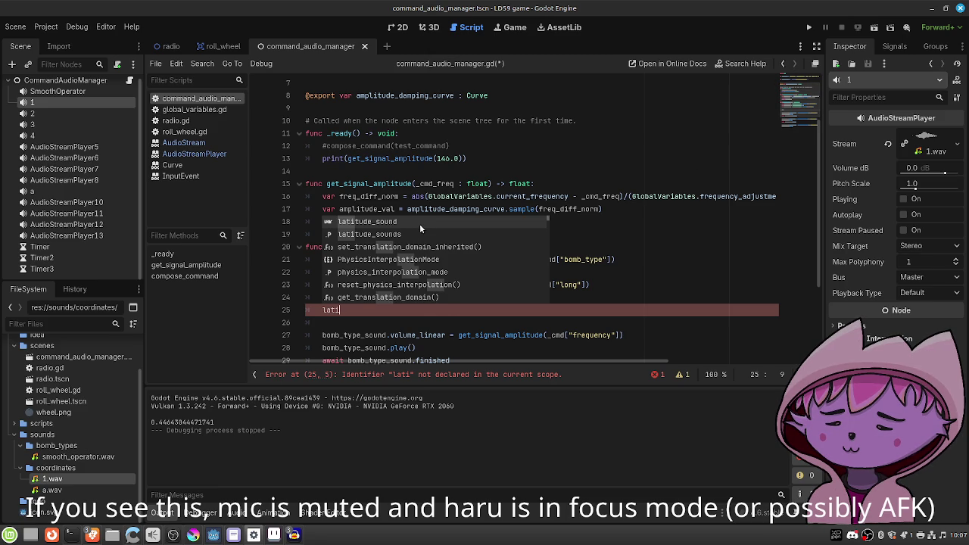
click(420, 223)
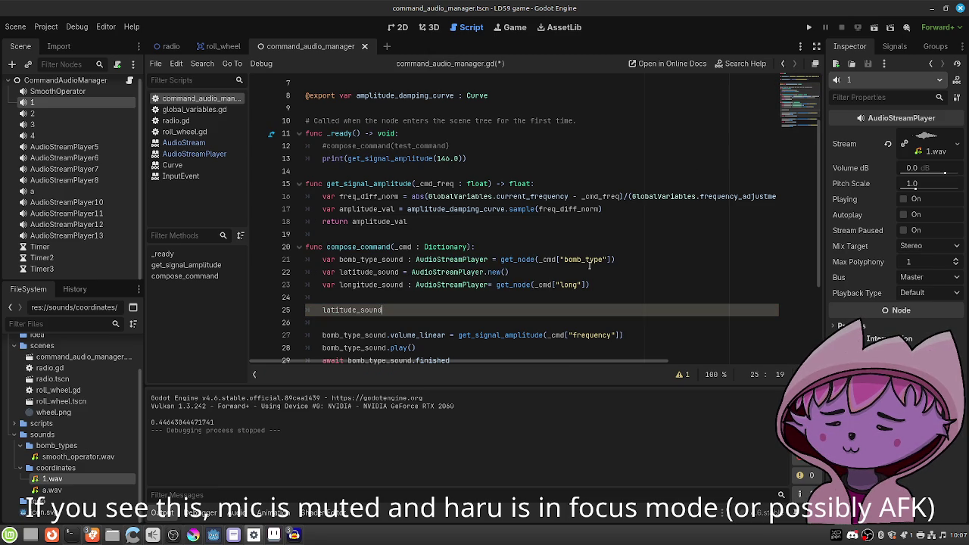
text(.s)
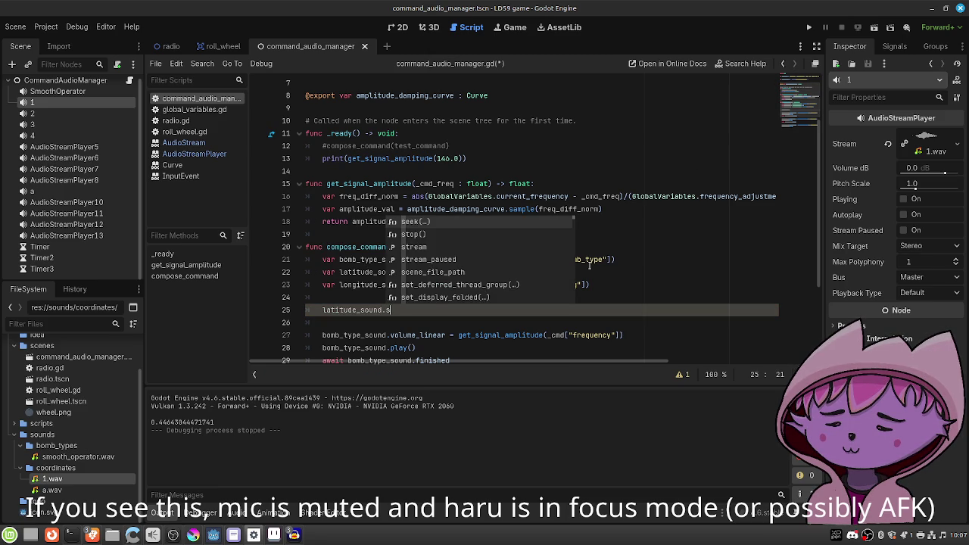
text(tr)
key(Return)
text(=)
Remove the quotes on line 3 so the test command's lat is the number 1, and save.
scroll(592, 184, up, 1)
scroll(593, 184, up, 1)
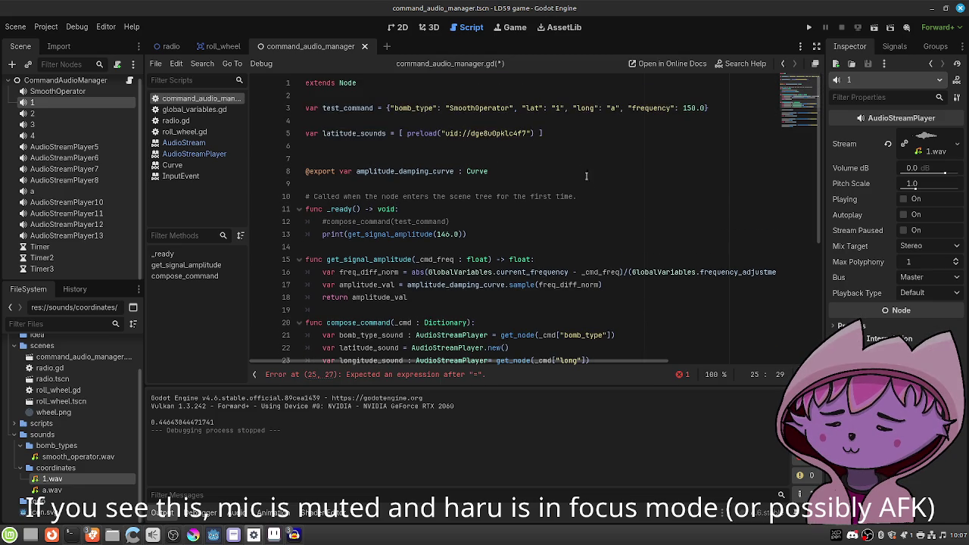
click(564, 107)
key(BackSpace)
key(BackSpace)
key(ctrl+s)
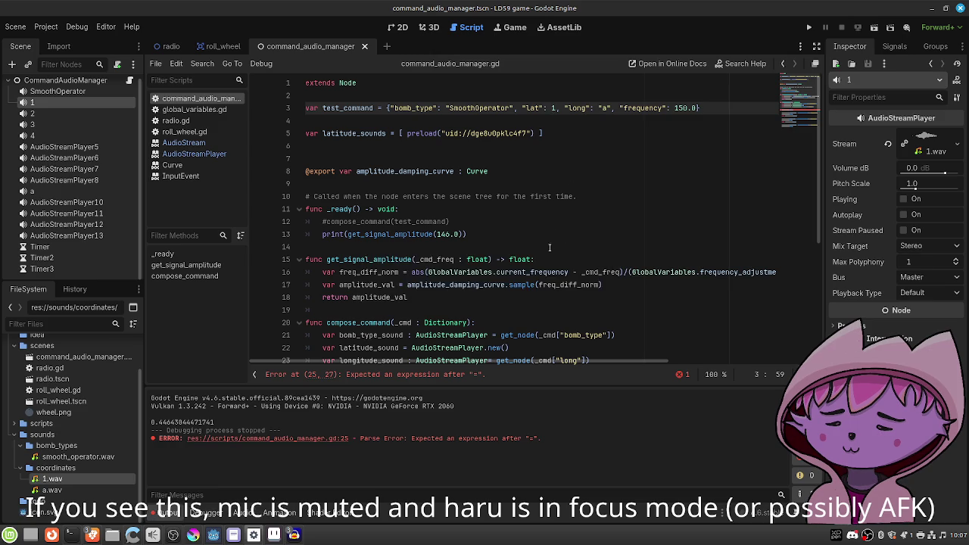
Complete line 25 as 'latitude_sound.stream = latitude_sounds[0]' and save the script.
click(496, 236)
text(latitude_sounds)
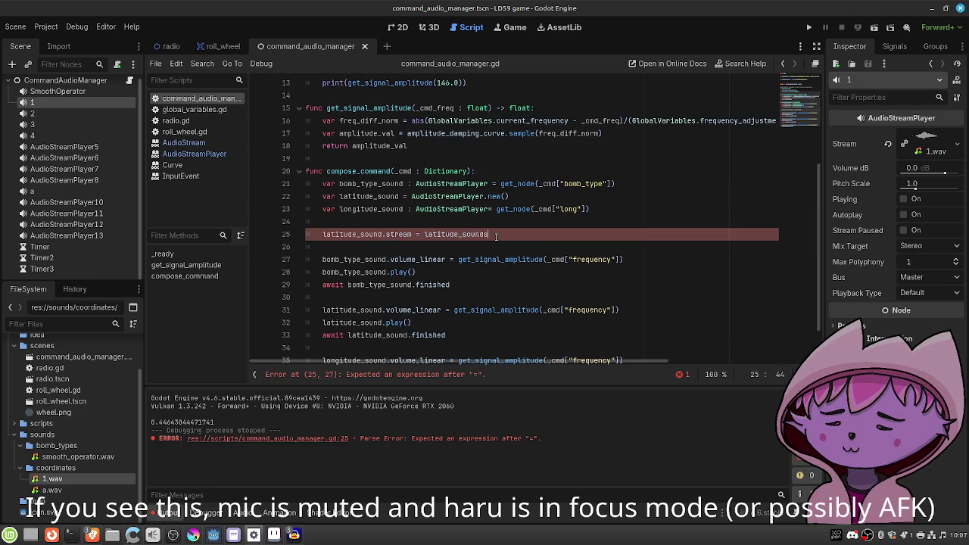
text([0)
key(ctrl+s)
scroll(517, 234, up, 2)
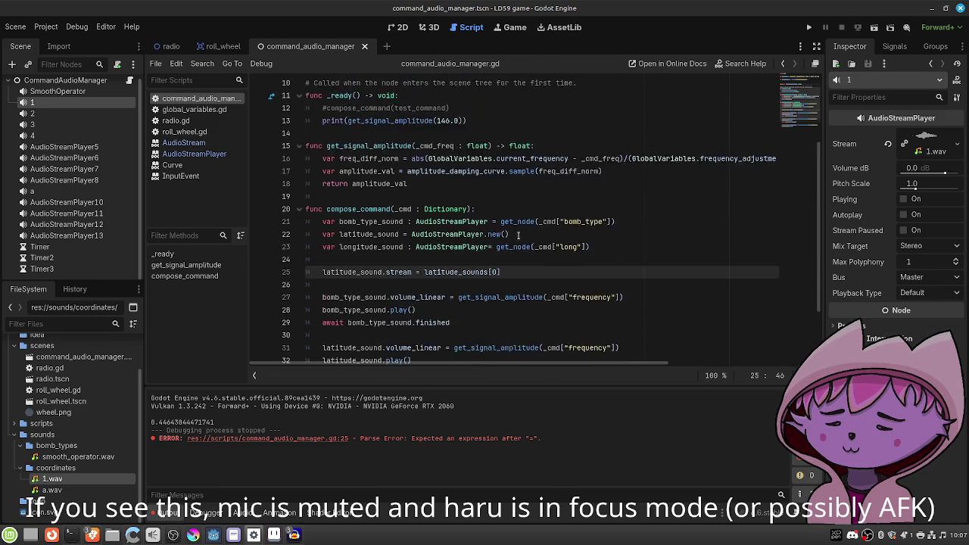
scroll(517, 234, down, 2)
scroll(517, 235, down, 1)
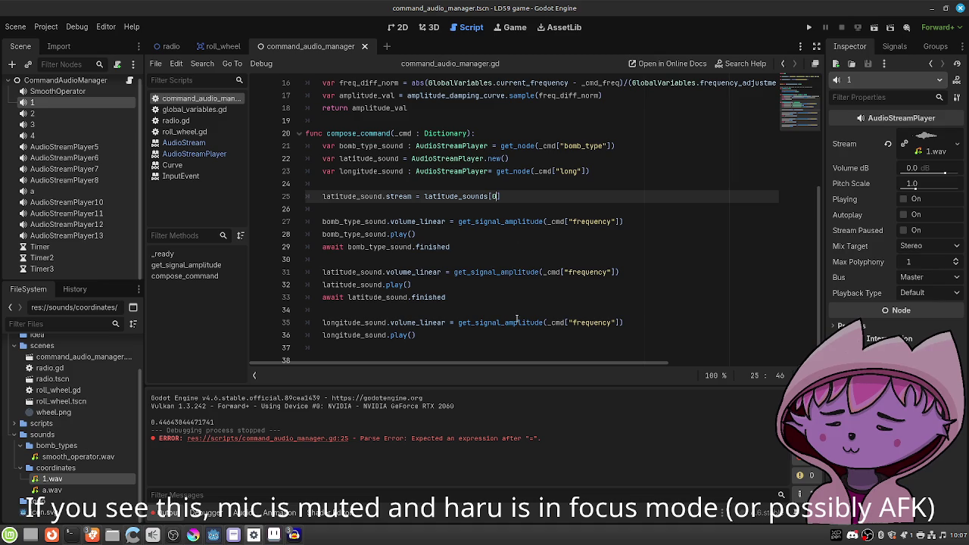
Add a new line at the end of compose_command starting 'await longitude_sound.'.
click(499, 342)
key(Return)
text(await l)
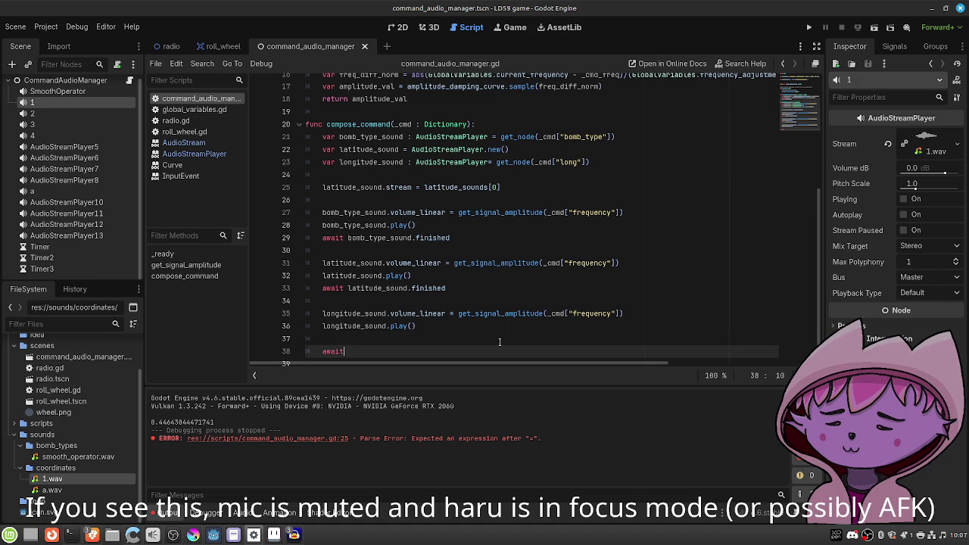
text(ongi)
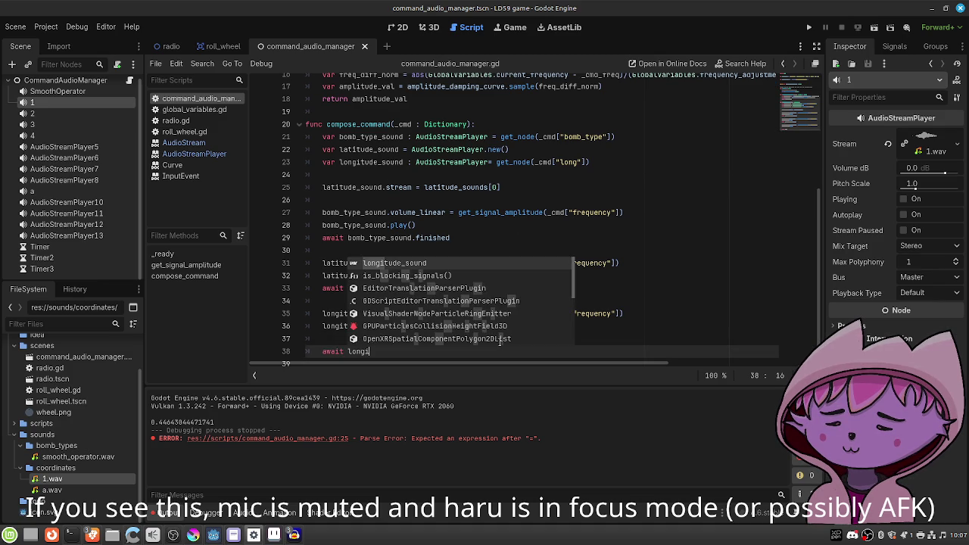
key(Return)
text(.)
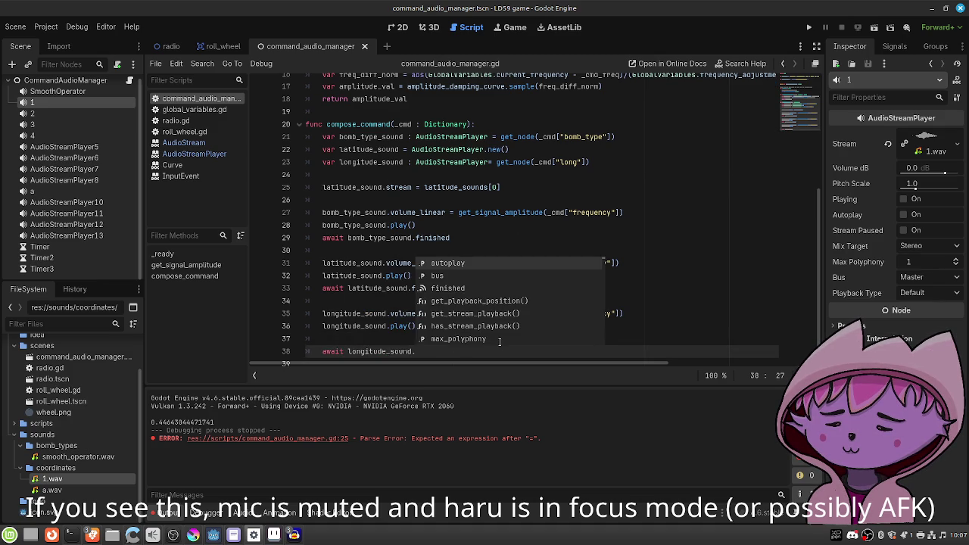